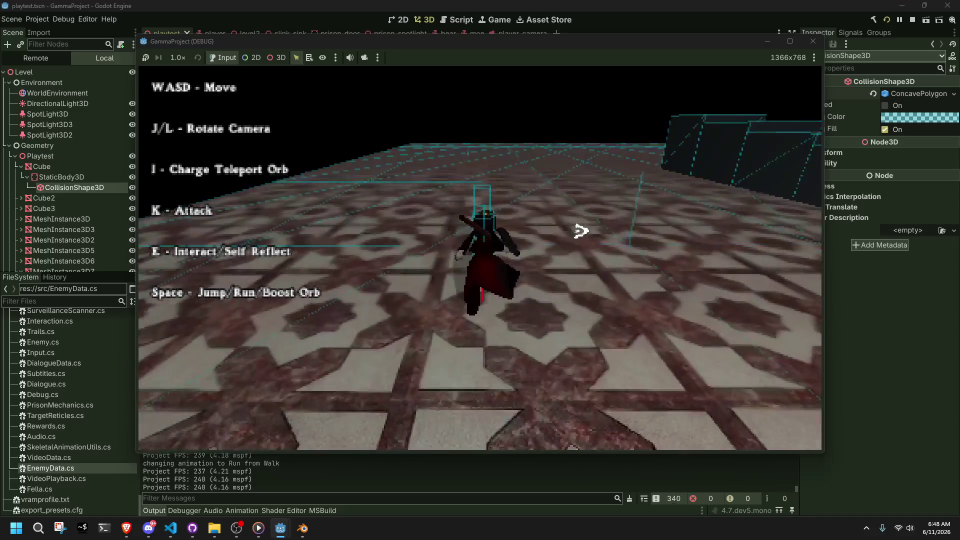
# Run the character toward the wall, attack, and leap onto the block.
pyautogui.press('w')
pyautogui.press('l')
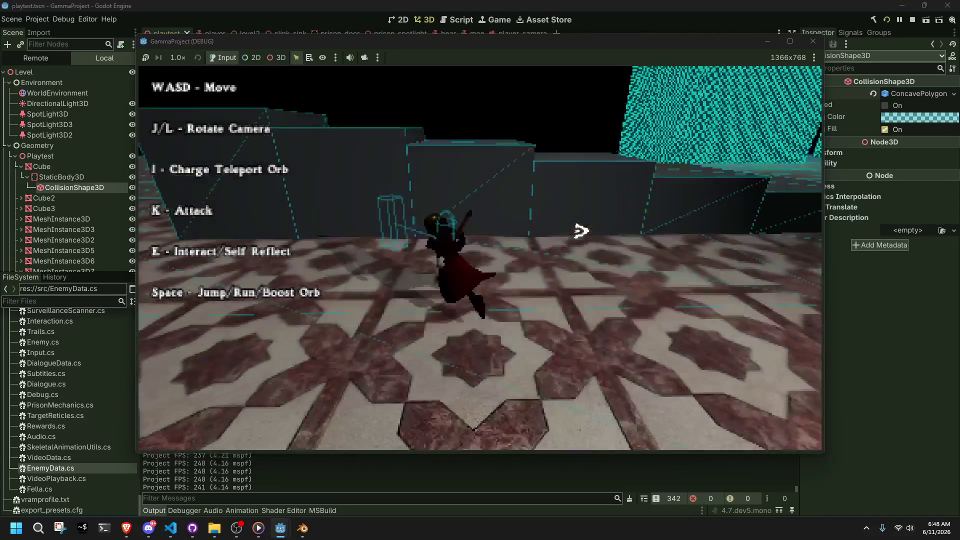
pyautogui.press('k')
pyautogui.press('j')
# Run up the stairs, climb the beam and land on the ledge.
pyautogui.press('j')
pyautogui.press('w')
pyautogui.press('a')
pyautogui.press('k')
pyautogui.press('w')
pyautogui.press('space')
pyautogui.press('j')
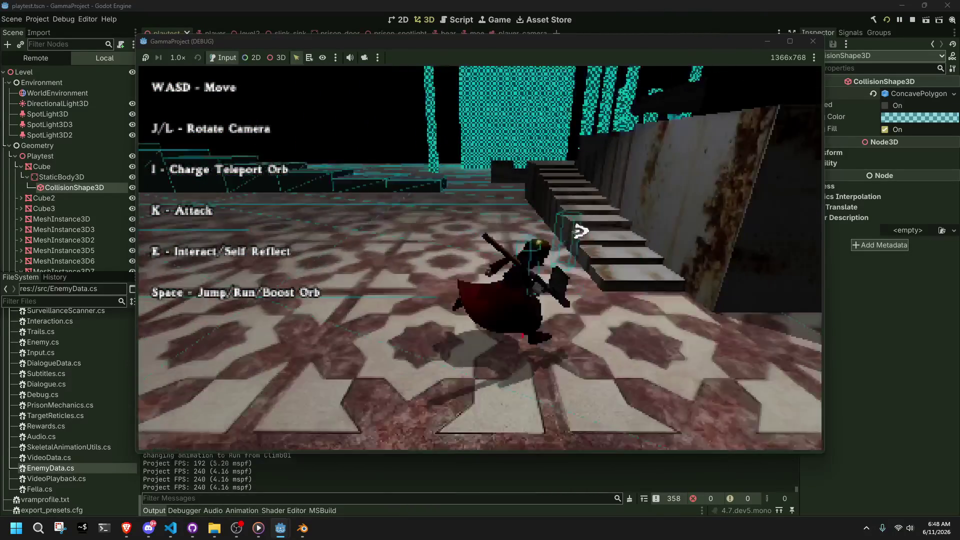
pyautogui.press('w')
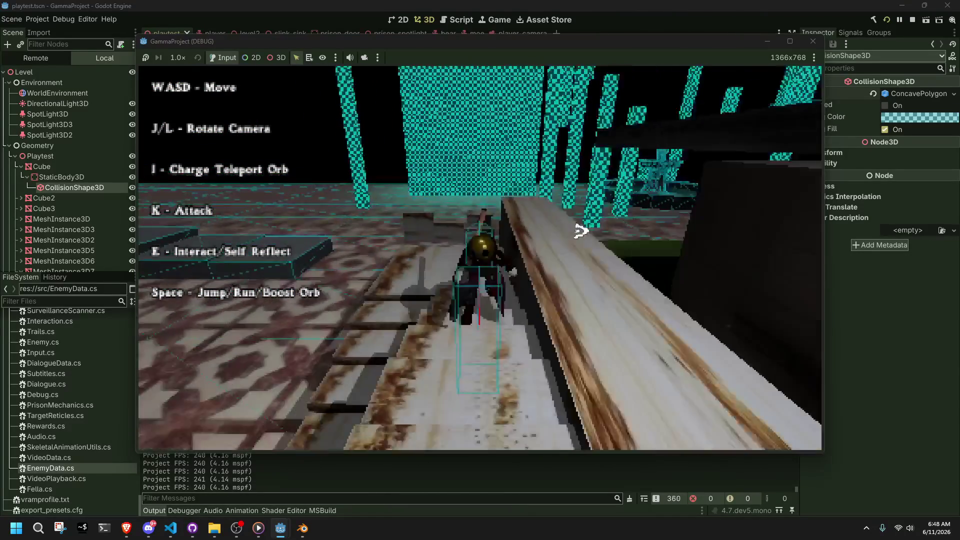
pyautogui.press('space')
pyautogui.press('w')
pyautogui.press('w')
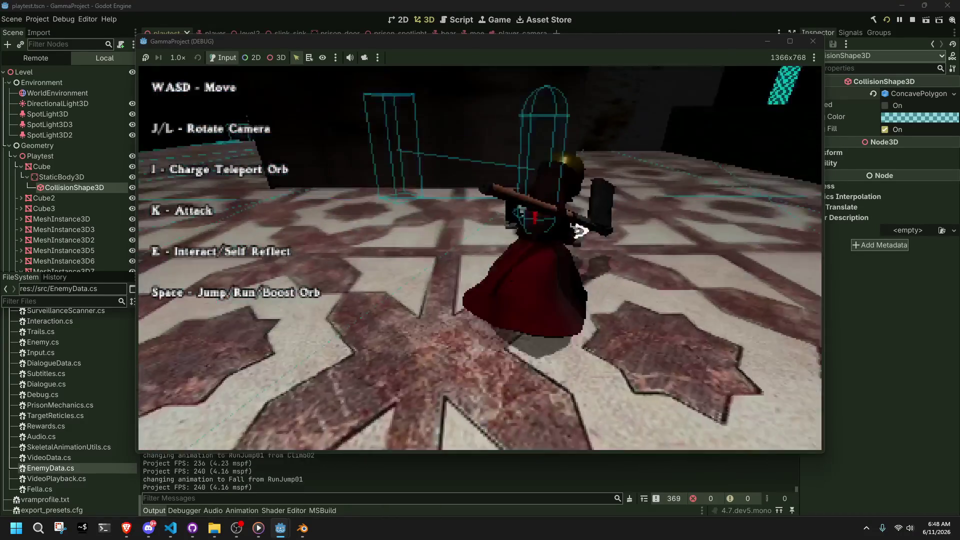
pyautogui.press('w')
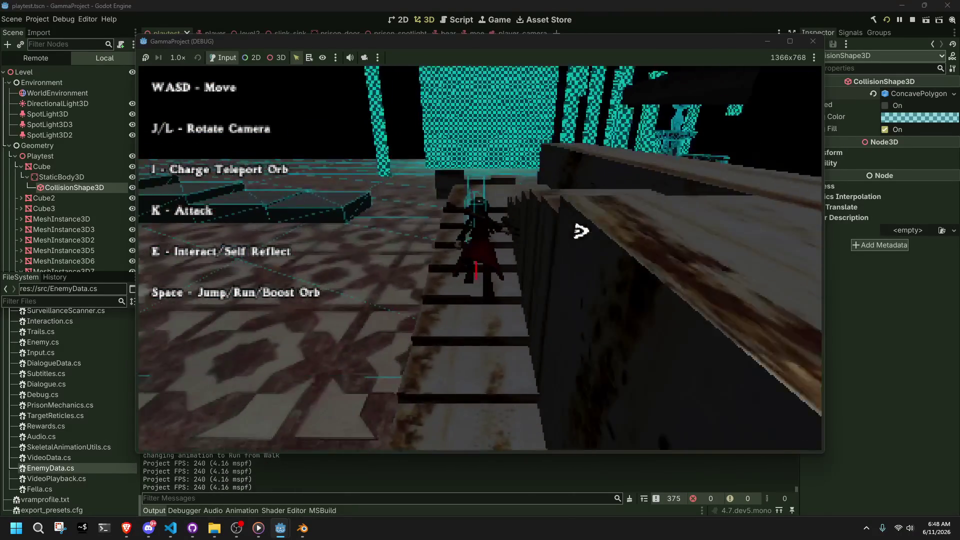
# Jump toward the cyan walls, climb the block and grey steps, then stop the game.
pyautogui.press('space')
pyautogui.press('w')
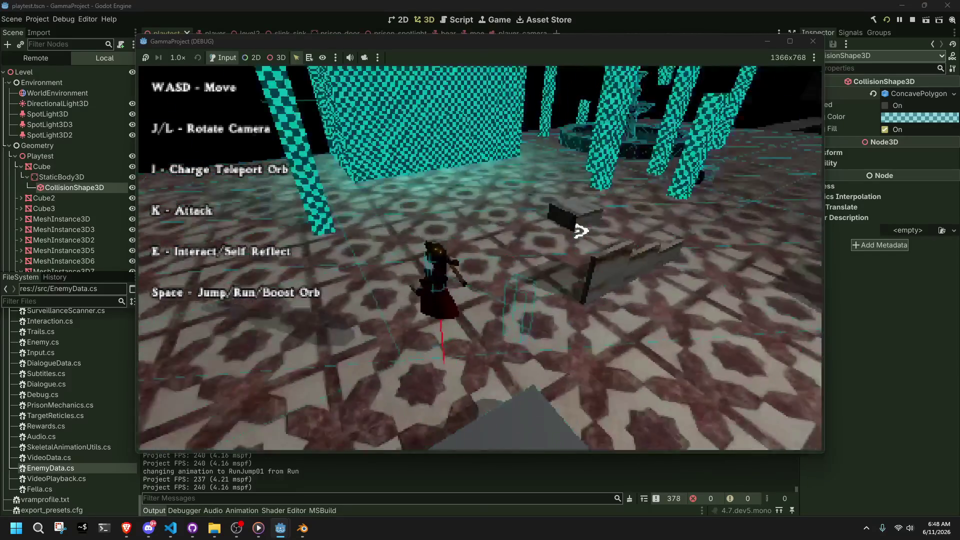
pyautogui.press('w')
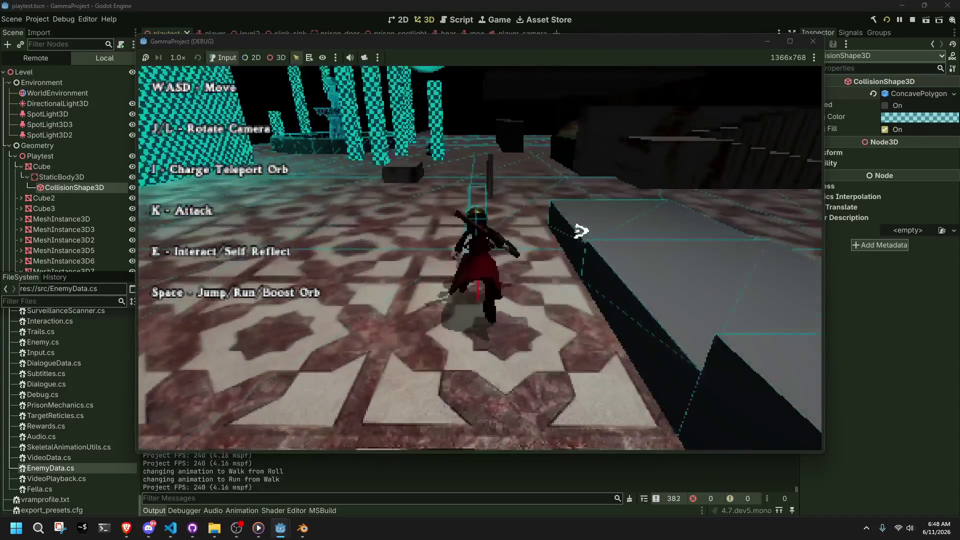
pyautogui.press('w')
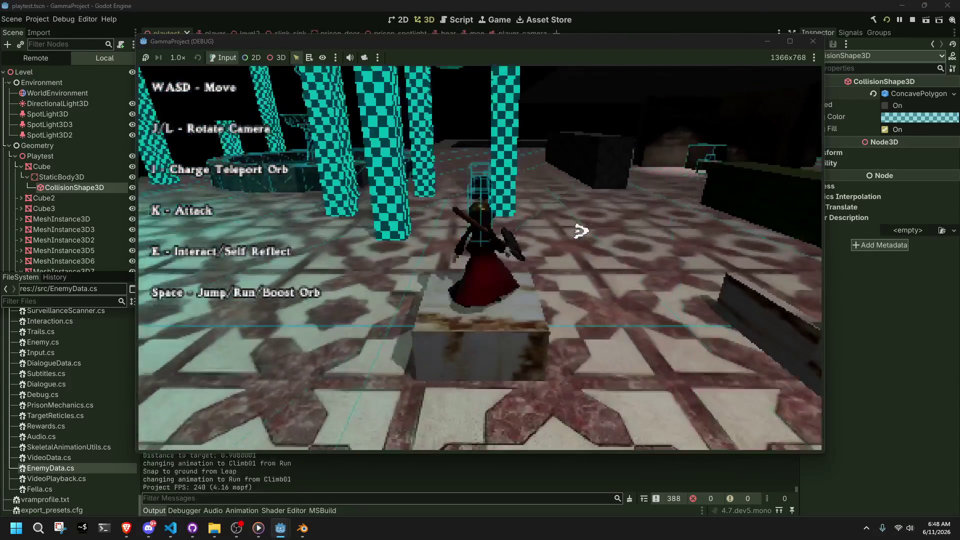
pyautogui.press('space')
pyautogui.press('w')
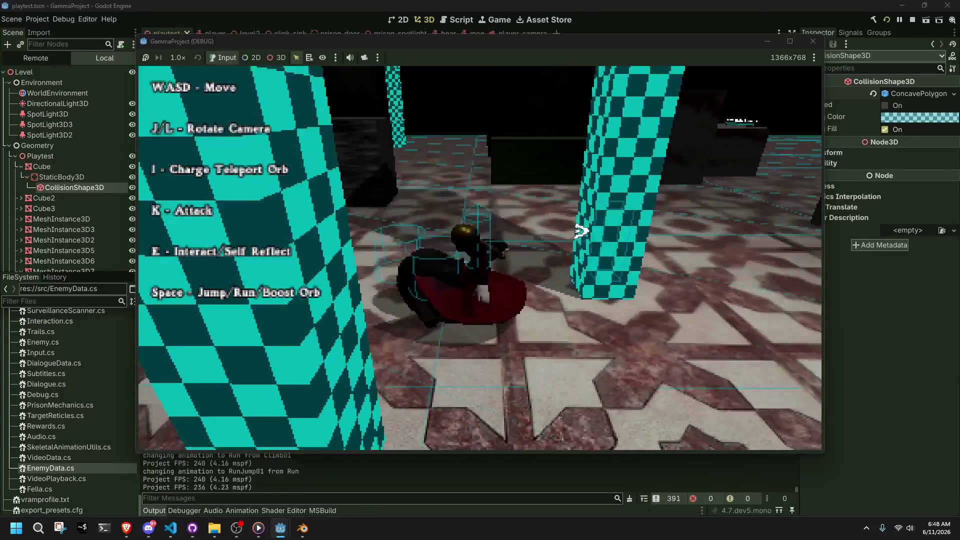
pyautogui.press('w')
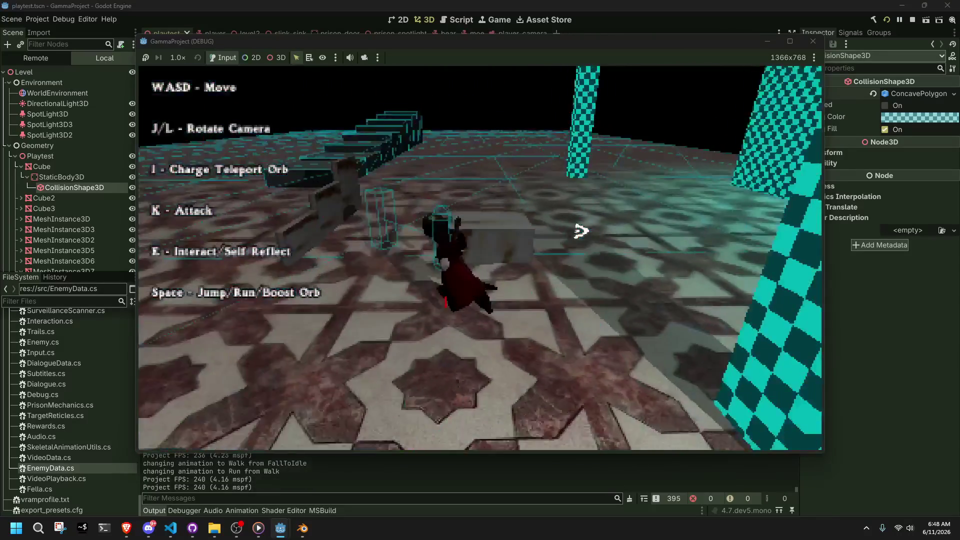
pyautogui.press('a')
pyautogui.press('w')
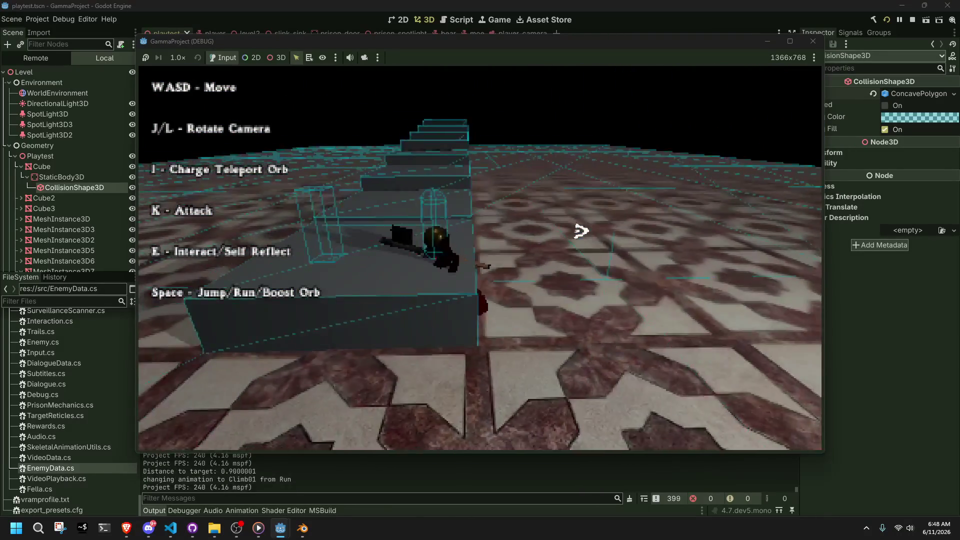
pyautogui.click(812, 41)
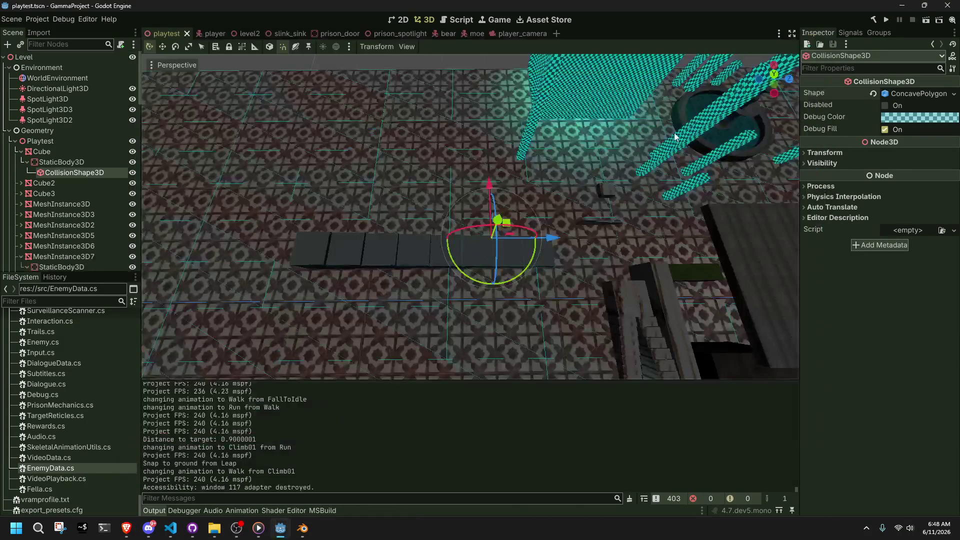
pyautogui.click(170, 528)
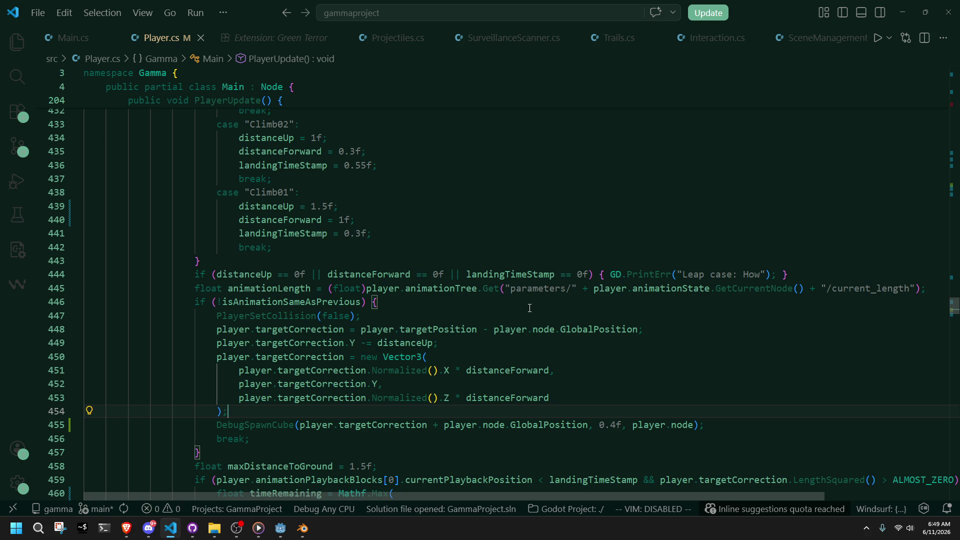
# Inspect targetCorrection, targetPosition and GlobalPosition on line 448 of Player.cs's Climb cases.
pyautogui.scroll(3, 530, 308)
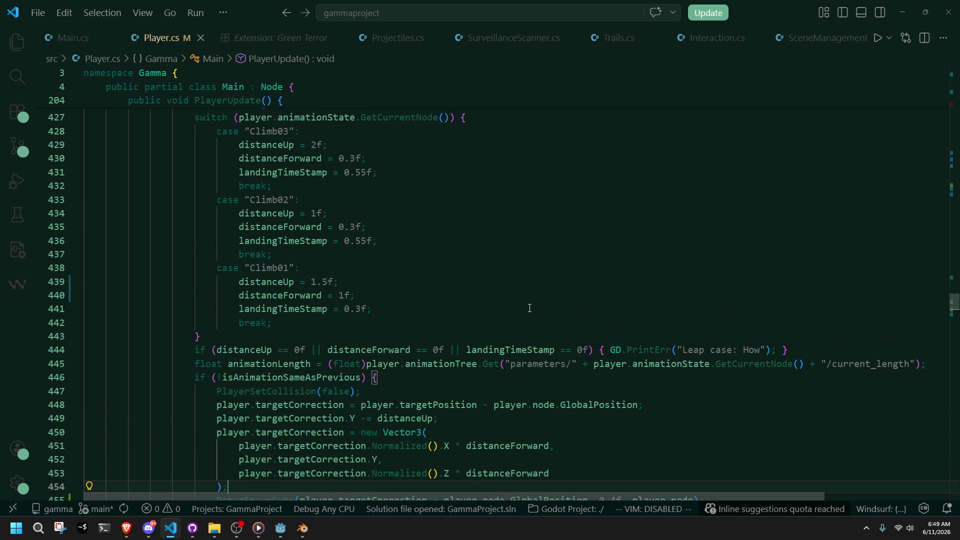
pyautogui.scroll(-3, 530, 308)
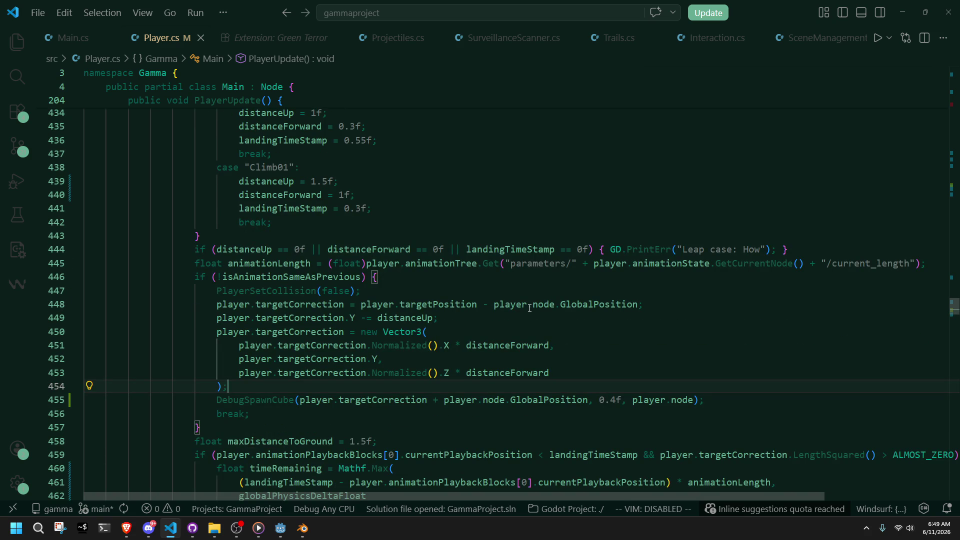
pyautogui.click(344, 304)
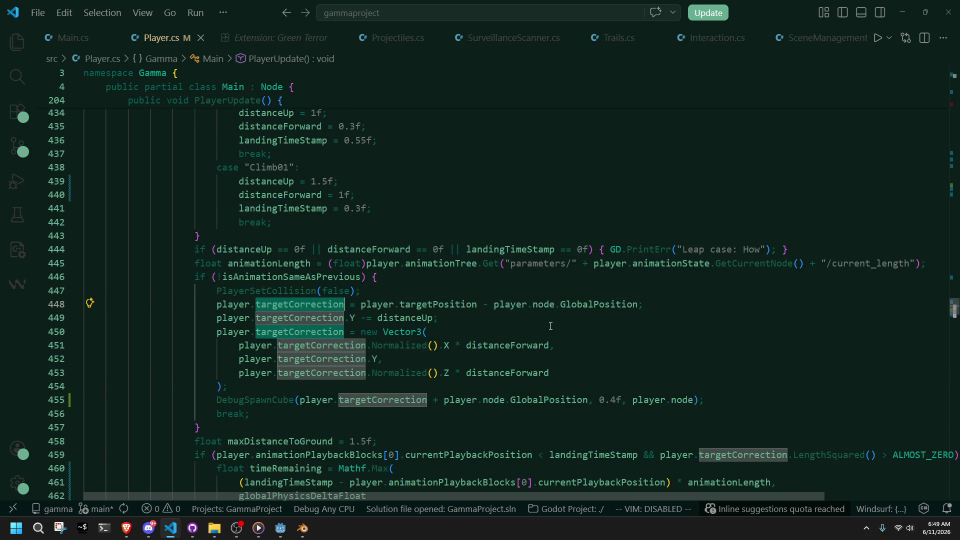
pyautogui.click(273, 304)
pyautogui.doubleClick(448, 304)
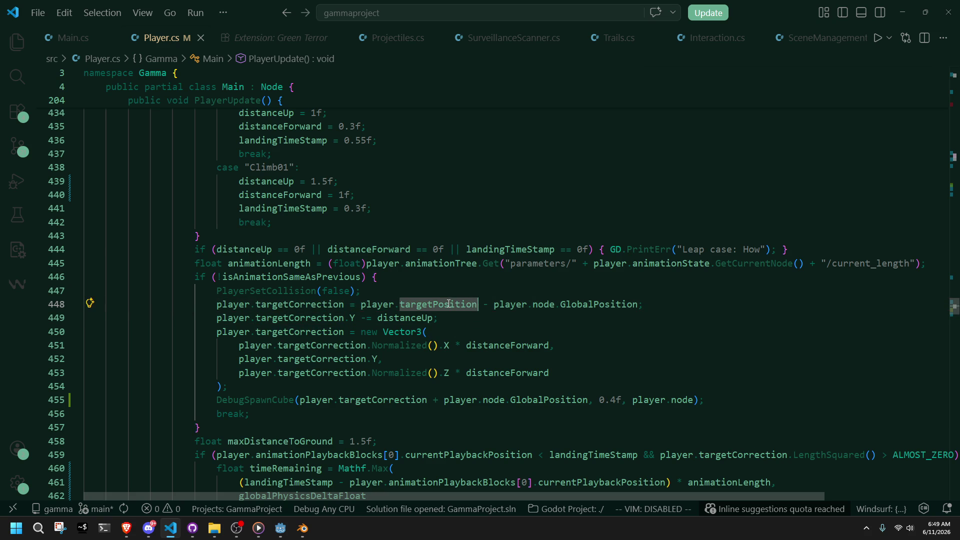
pyautogui.click(507, 316)
pyautogui.click(577, 300)
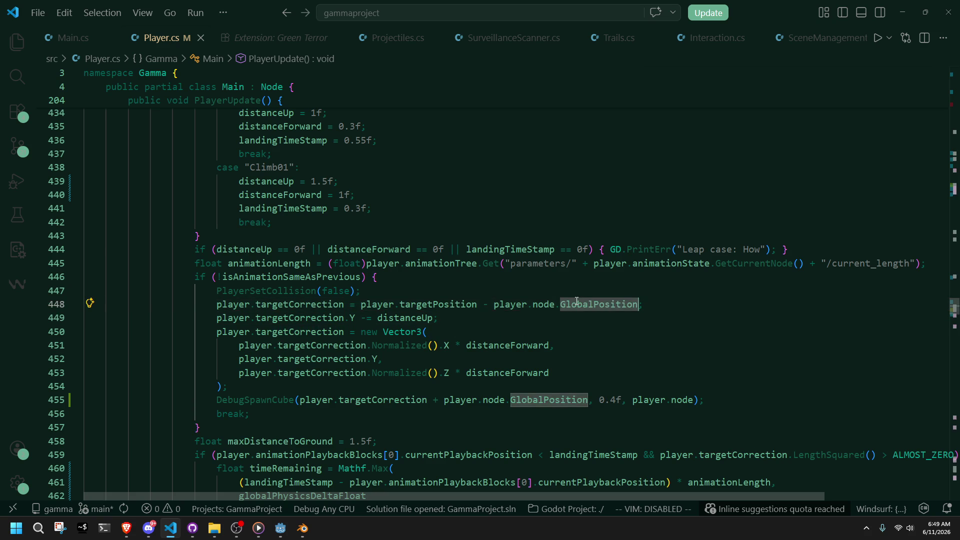
# Select and review the new Vector3 construction on lines 450–454.
pyautogui.click(395, 385)
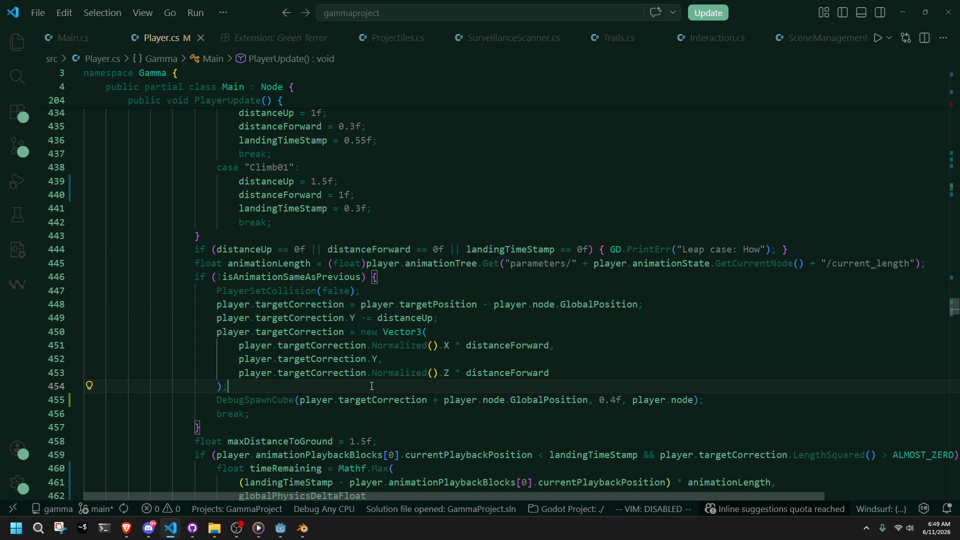
pyautogui.moveTo(395, 386)
pyautogui.mouseDown()
pyautogui.moveTo(454, 362)
pyautogui.moveTo(431, 331)
pyautogui.mouseUp()
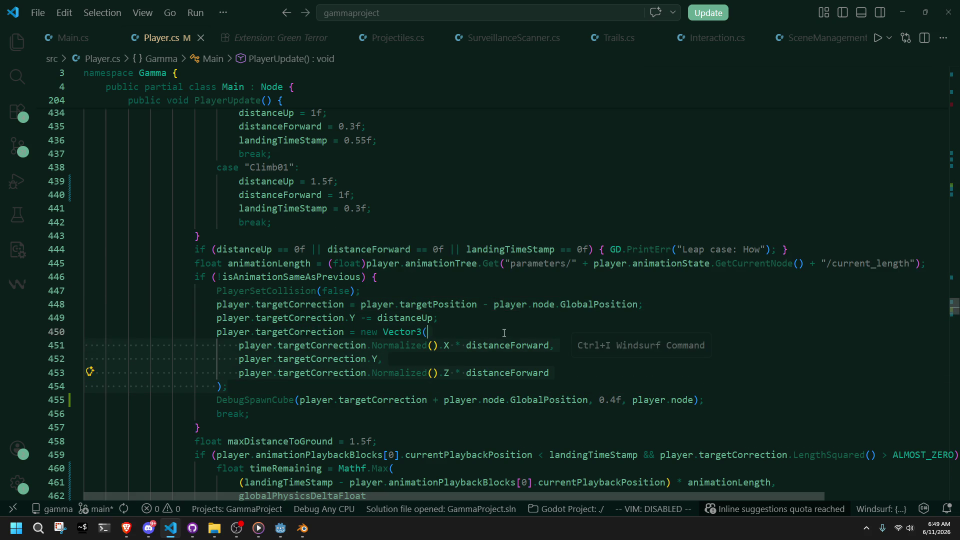
pyautogui.click(502, 386)
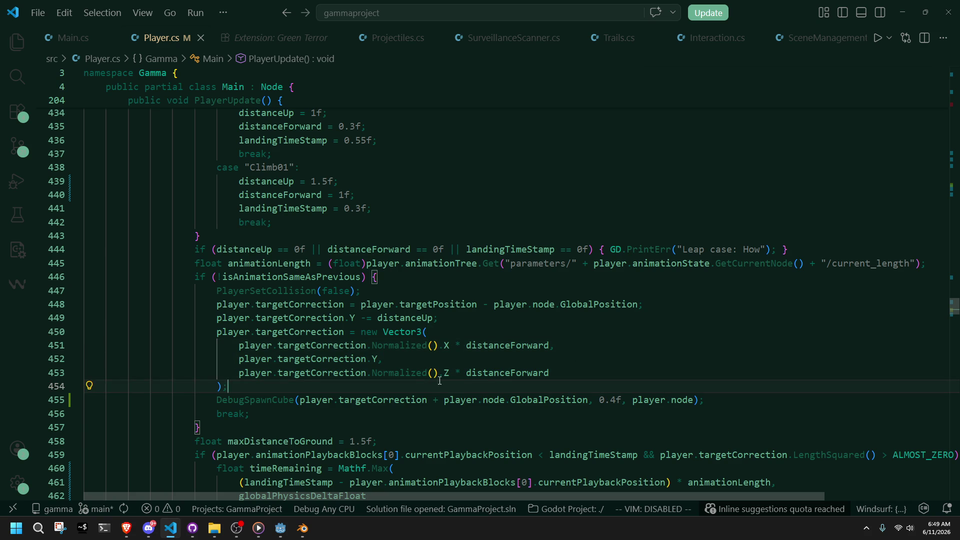
pyautogui.scroll(-5, 408, 399)
pyautogui.scroll(-10, 408, 399)
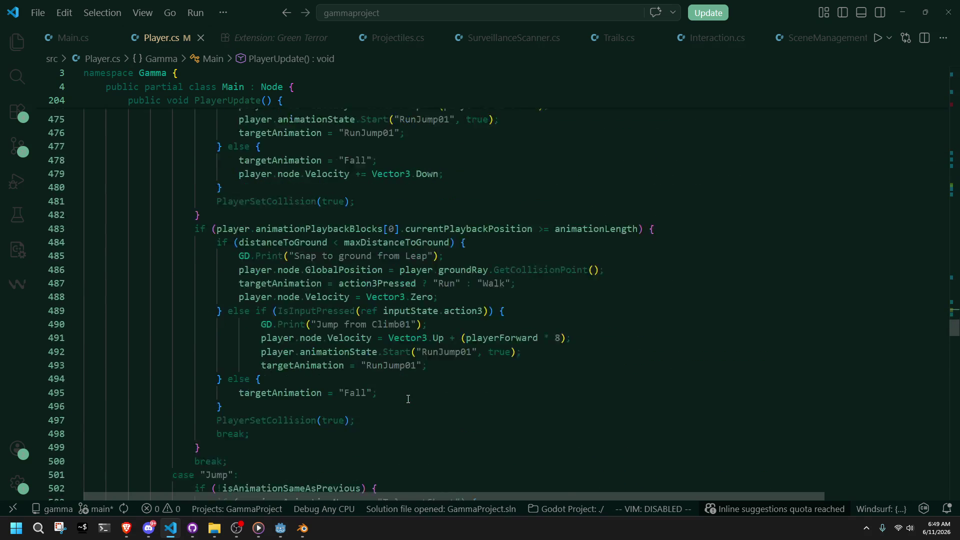
pyautogui.moveTo(247, 323)
pyautogui.mouseDown()
pyautogui.moveTo(260, 102)
pyautogui.moveTo(278, 384)
pyautogui.mouseUp()
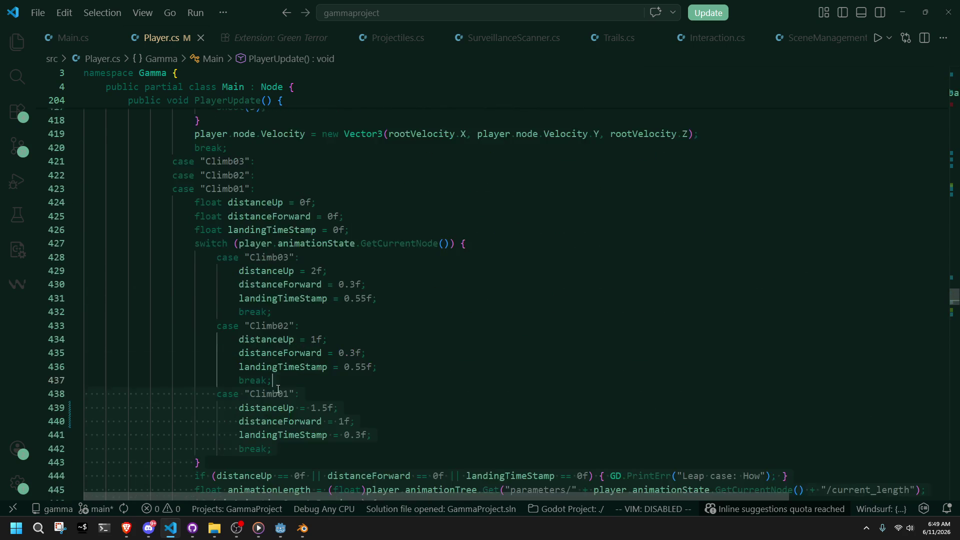
pyautogui.scroll(3, 277, 384)
pyautogui.click(378, 356)
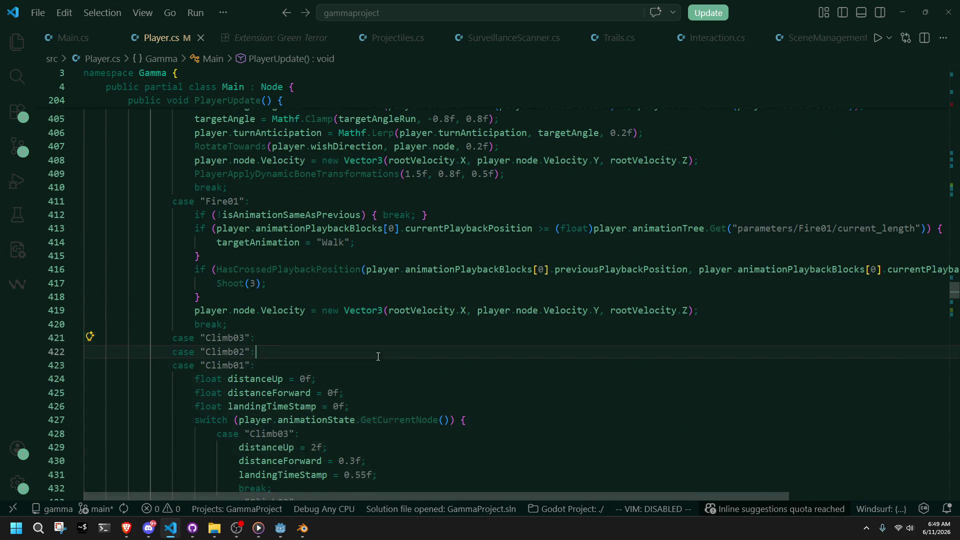
pyautogui.hotkey('alt', 'Tab')
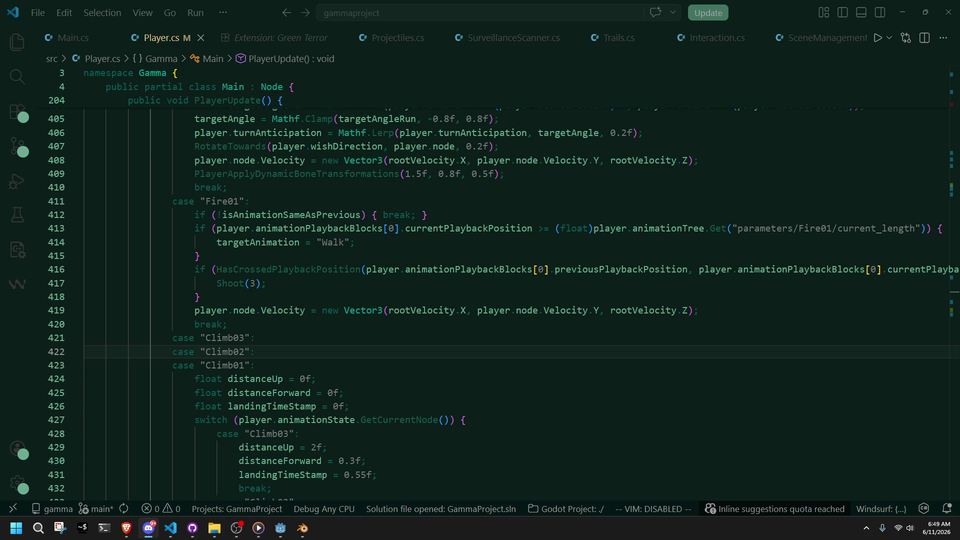
pyautogui.hotkey('alt', 'Tab')
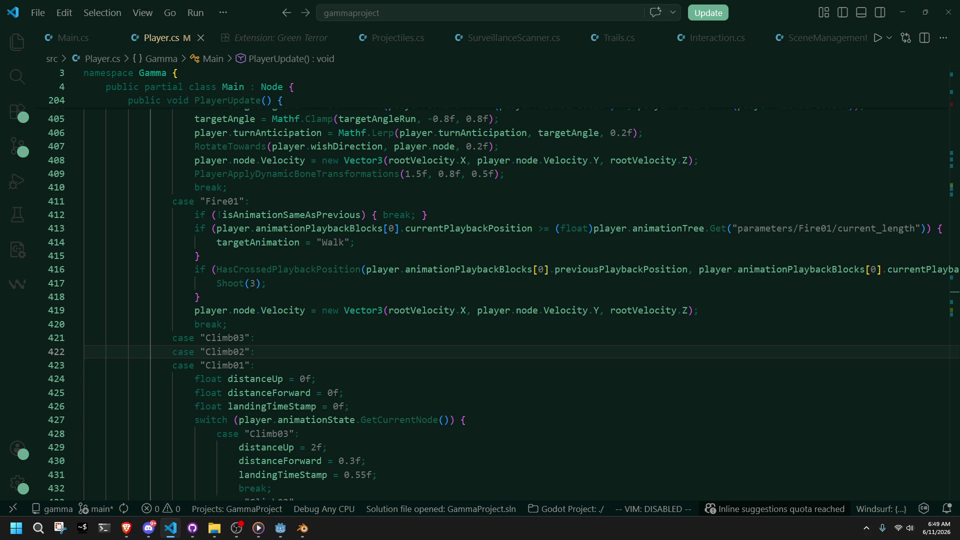
pyautogui.hotkey('alt', 'Tab')
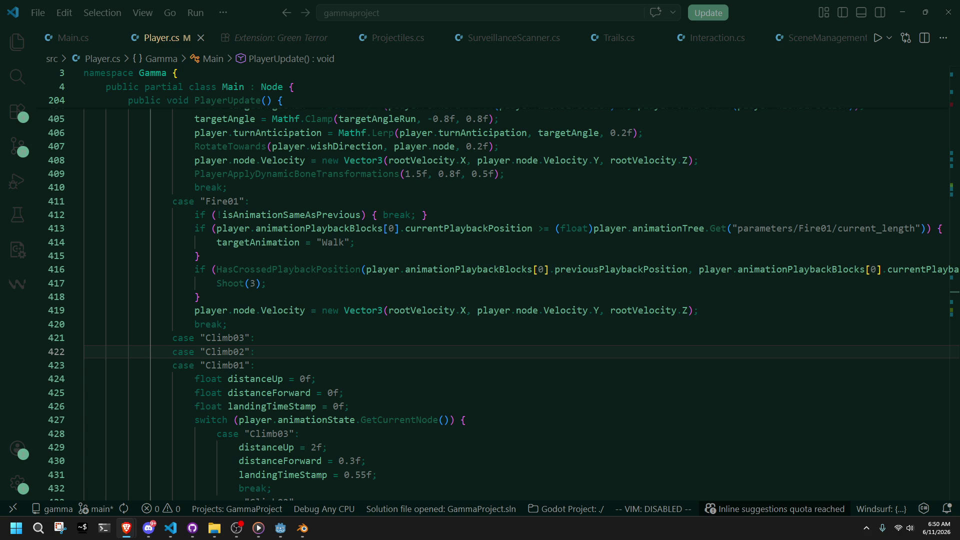
pyautogui.scroll(-9, 581, 343)
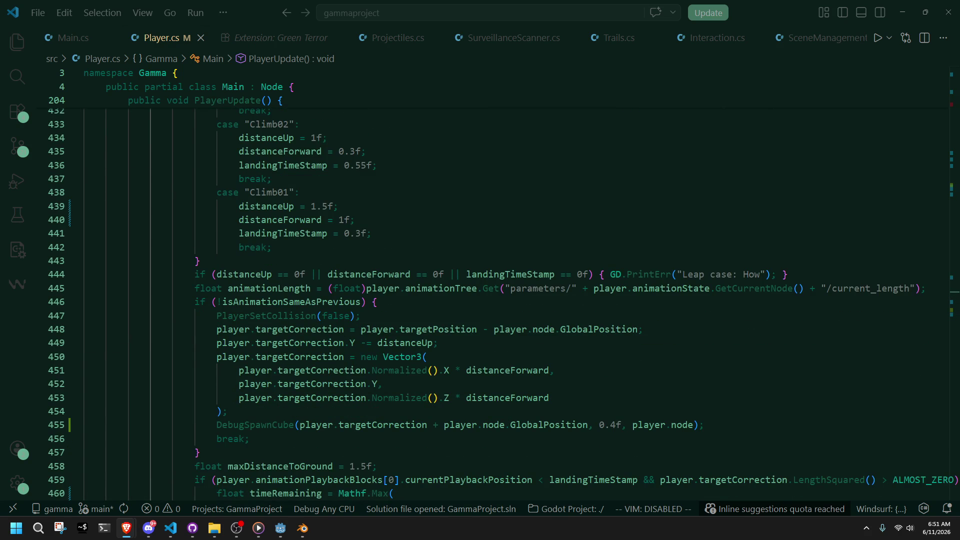
# Delete the targetCorrection Vector3 block on lines 450–454 from Player.cs.
pyautogui.moveTo(227, 412)
pyautogui.mouseDown()
pyautogui.moveTo(440, 395)
pyautogui.moveTo(447, 348)
pyautogui.mouseUp()
pyautogui.press('BackSpace')
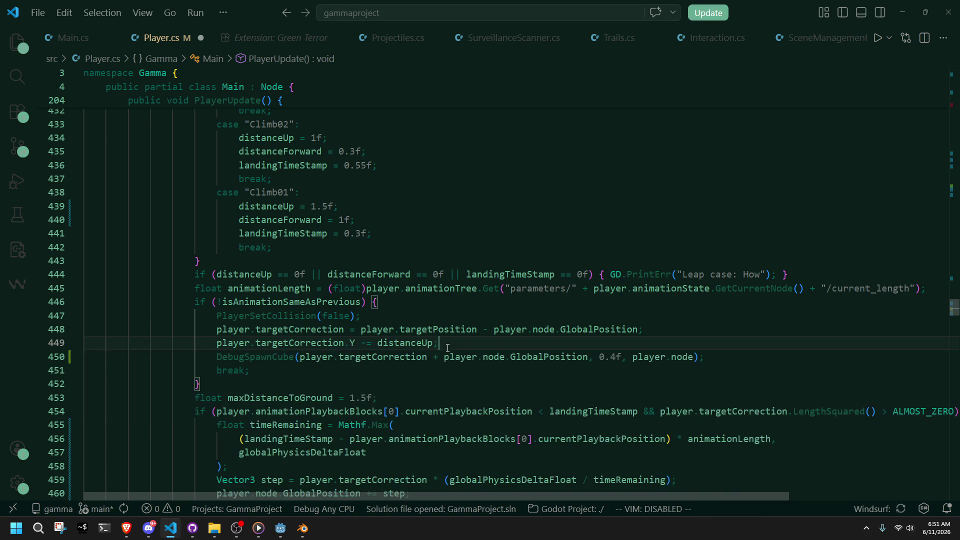
pyautogui.press('Down')
pyautogui.press('Down')
pyautogui.press('Down')
# Build and run the game from the Godot editor to playtest the change.
pyautogui.click(281, 528)
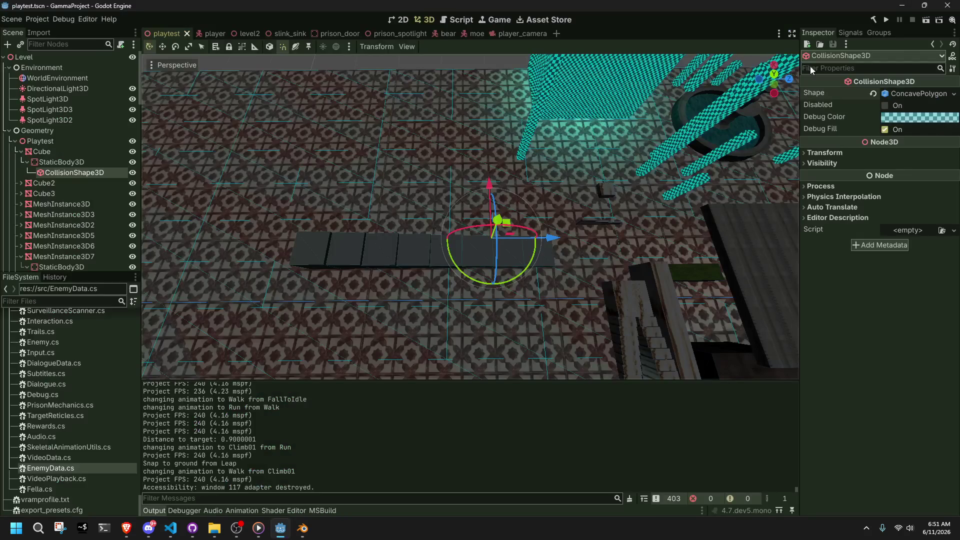
pyautogui.click(887, 23)
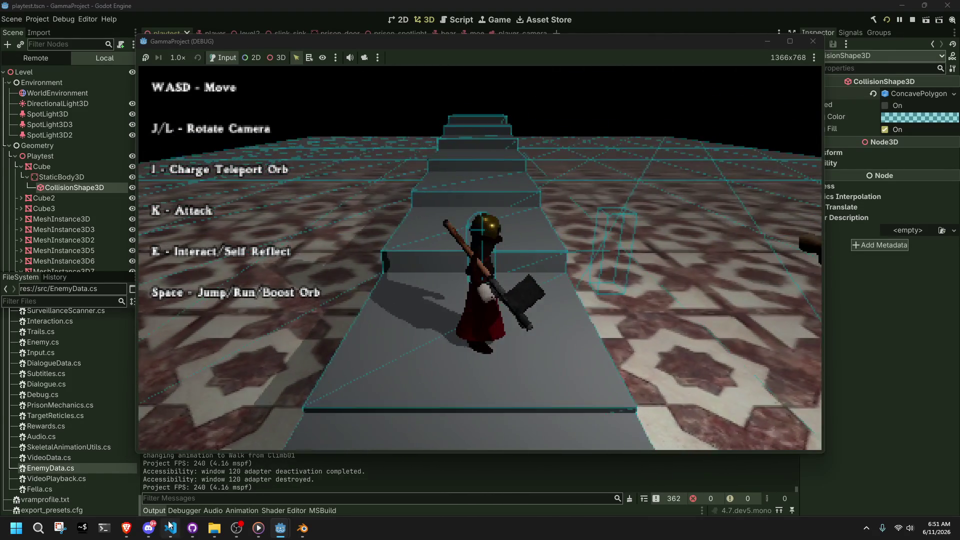
pyautogui.click(39, 529)
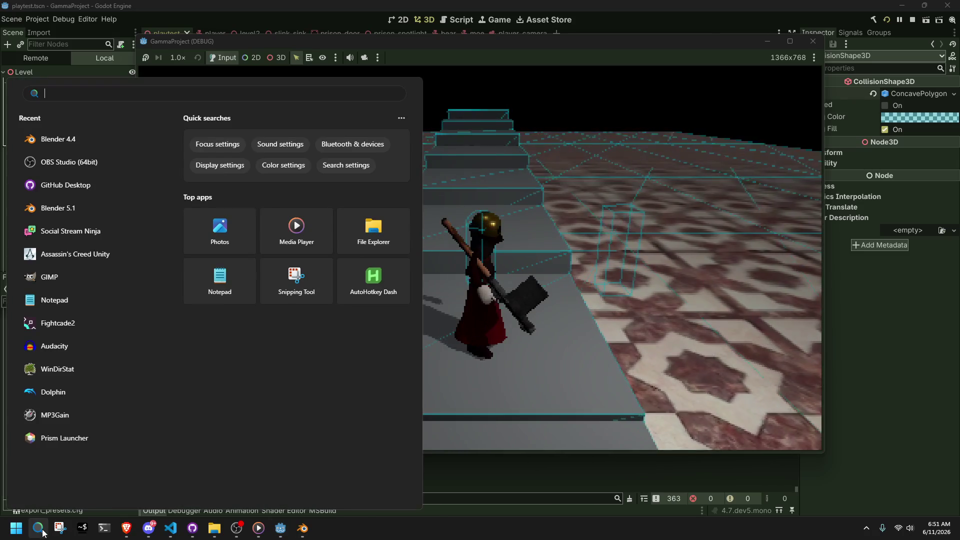
# Launch Social Stream Ninja from the Recent list in Windows search.
pyautogui.click(53, 231)
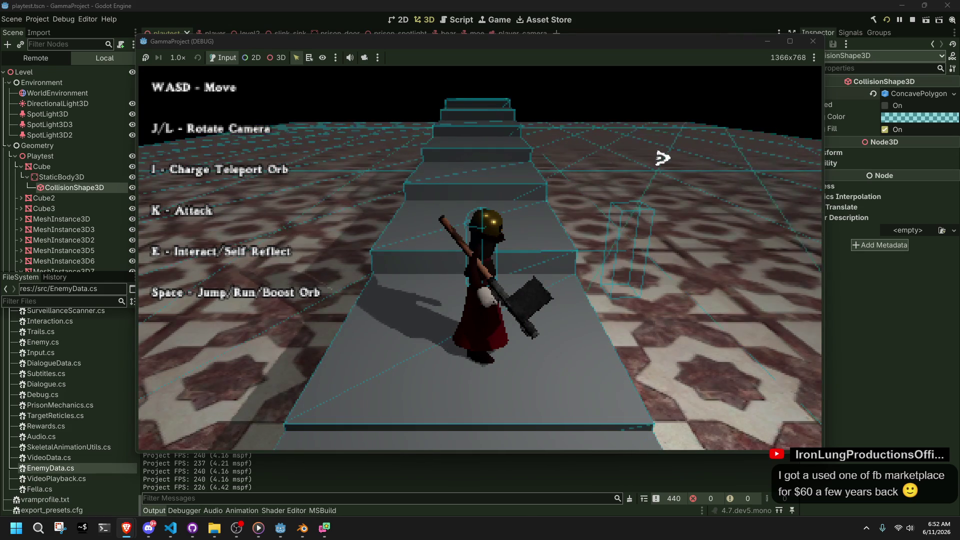
# Rotate the camera, run and jump up the stairs, and climb the ledge.
pyautogui.press('l')
pyautogui.press('w')
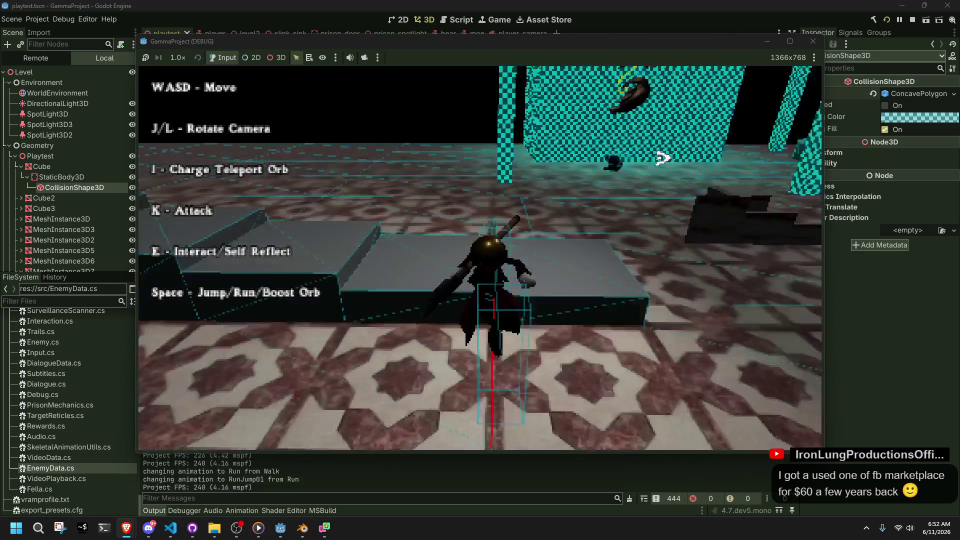
pyautogui.press('space')
pyautogui.press('w')
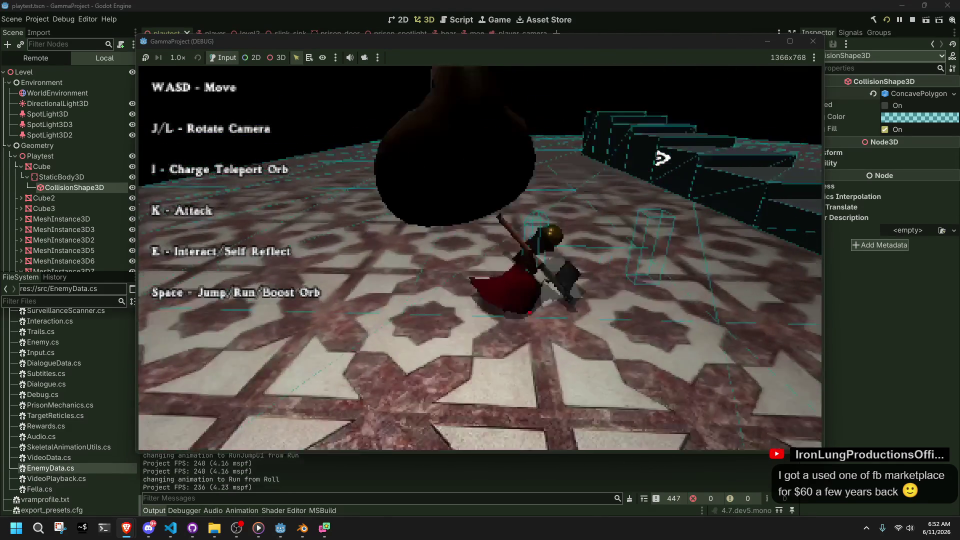
pyautogui.press('w')
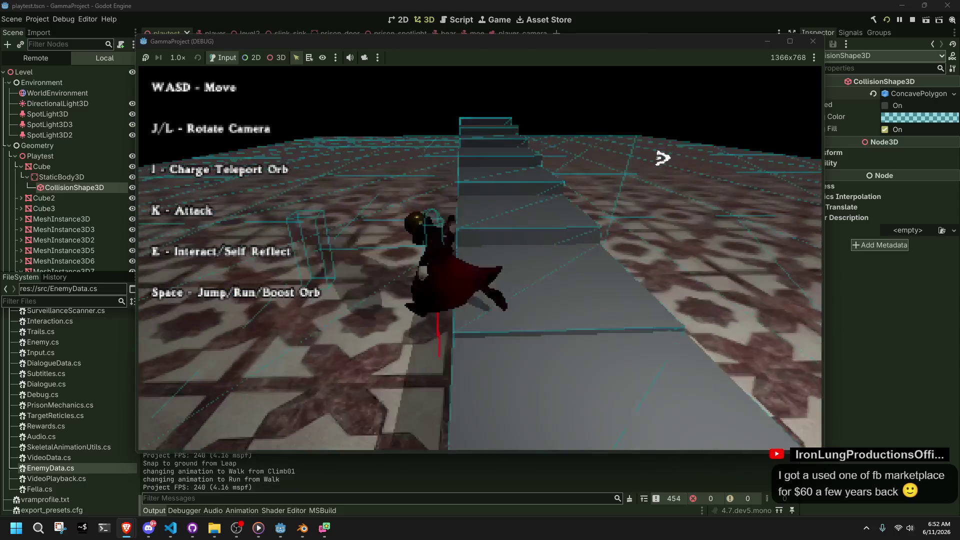
pyautogui.press('space')
pyautogui.press('w')
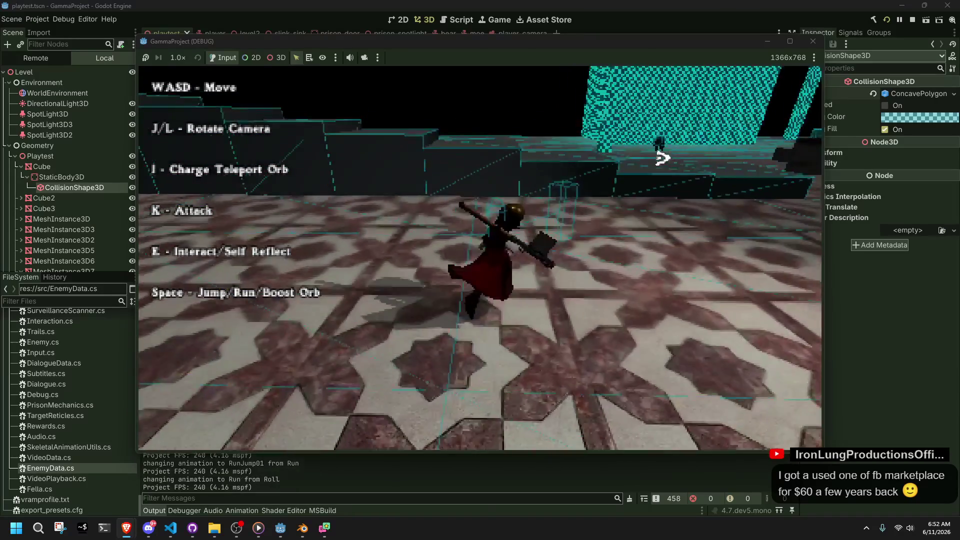
pyautogui.press('w')
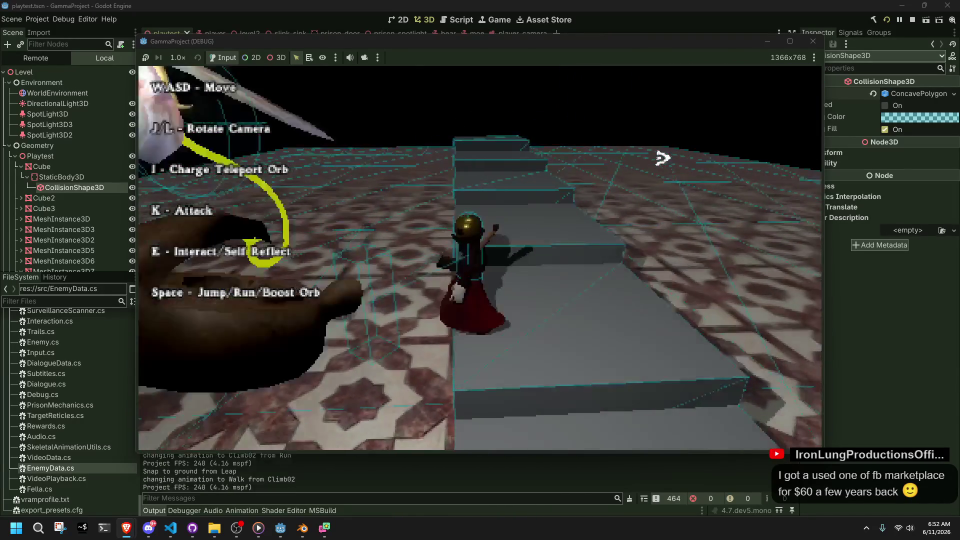
# Drop to the tiled floor, climb two ledges and make running jumps down the corridor.
pyautogui.press('w')
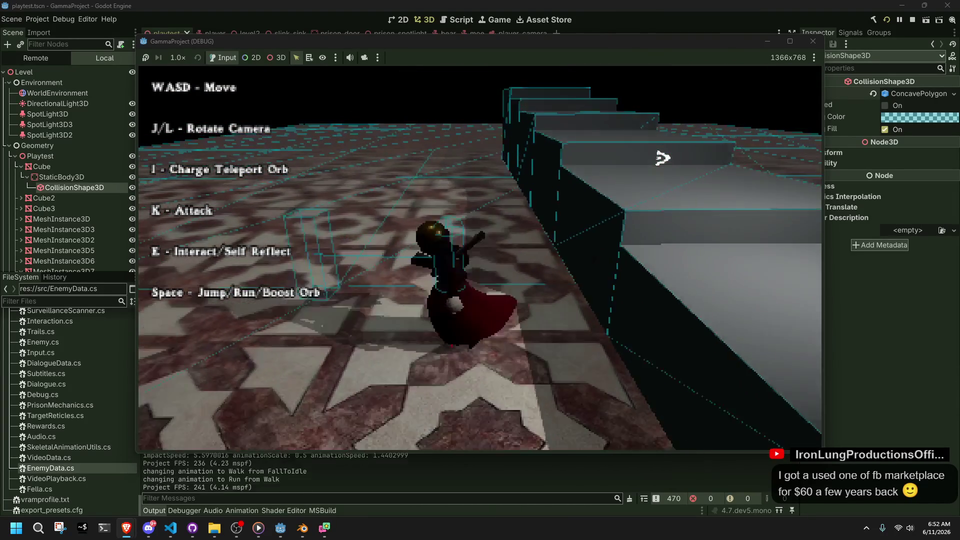
pyautogui.press('w')
pyautogui.press('space')
pyautogui.press('w')
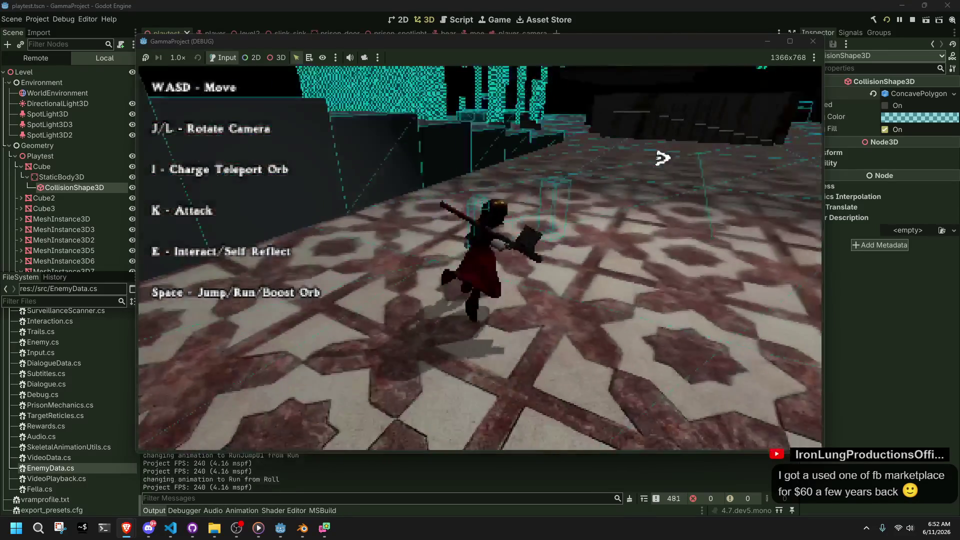
pyautogui.press('w')
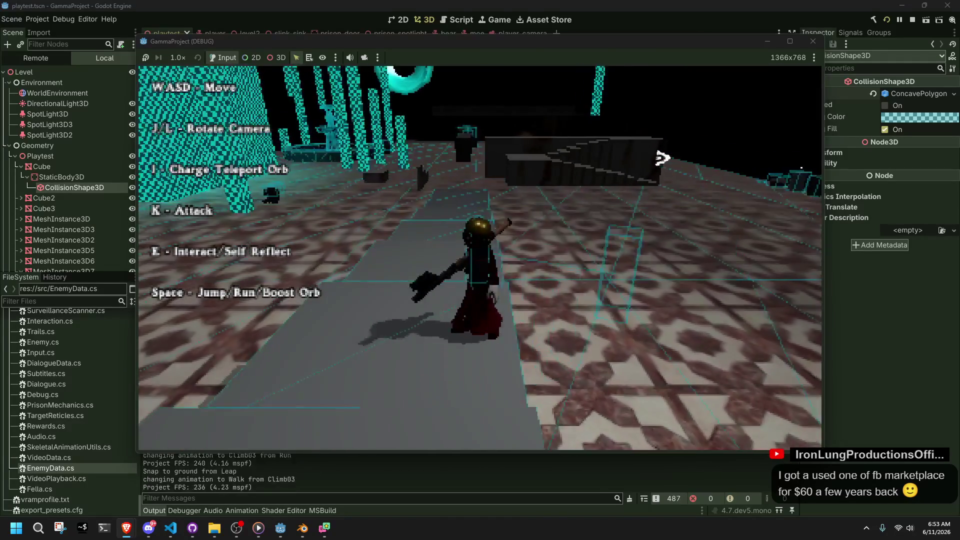
pyautogui.press('w')
pyautogui.press('space')
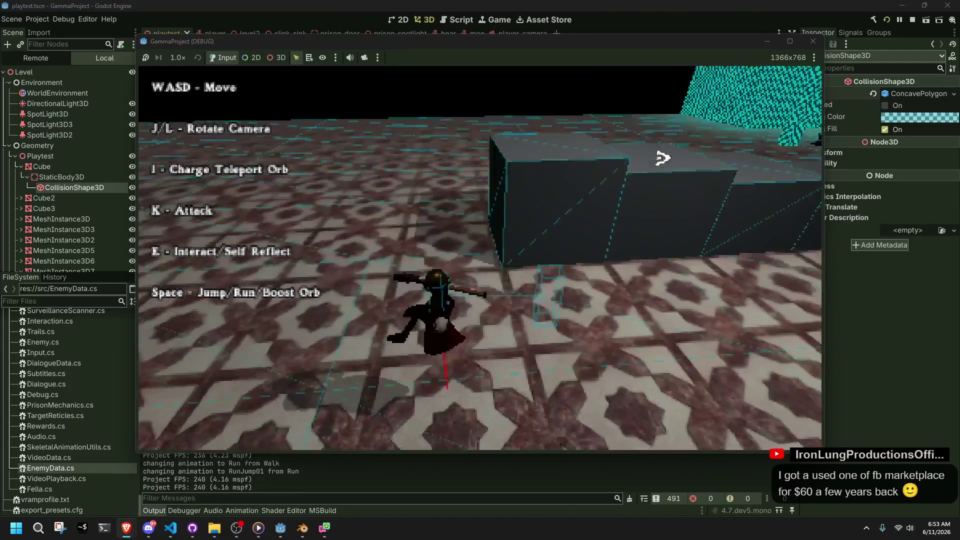
pyautogui.press('w')
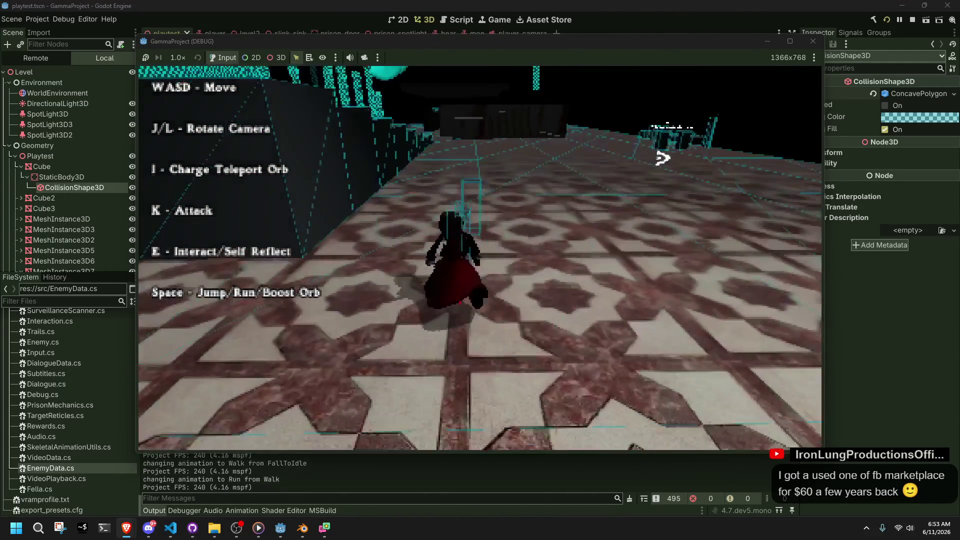
# Turn left, climb onto the walkway, jump off and recover from the roll.
pyautogui.press('a')
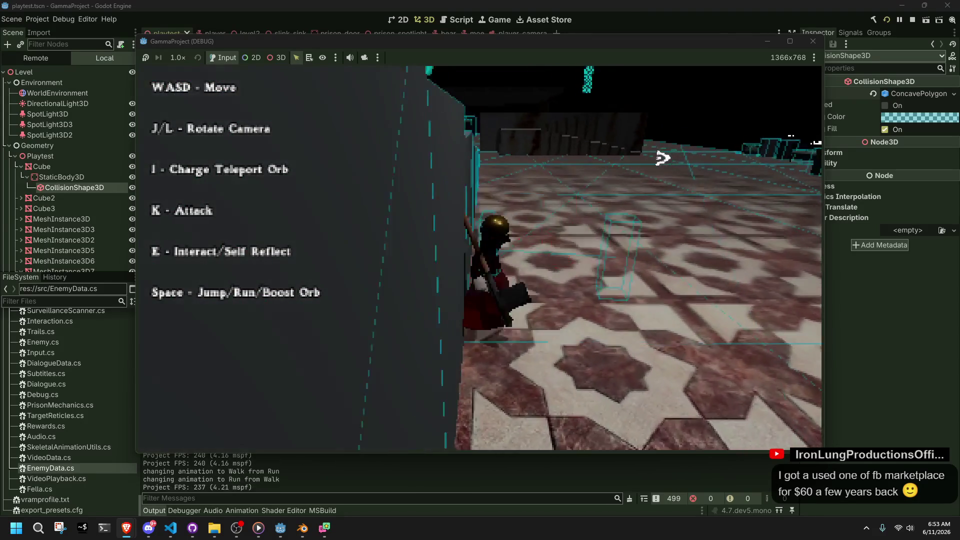
pyautogui.press('w')
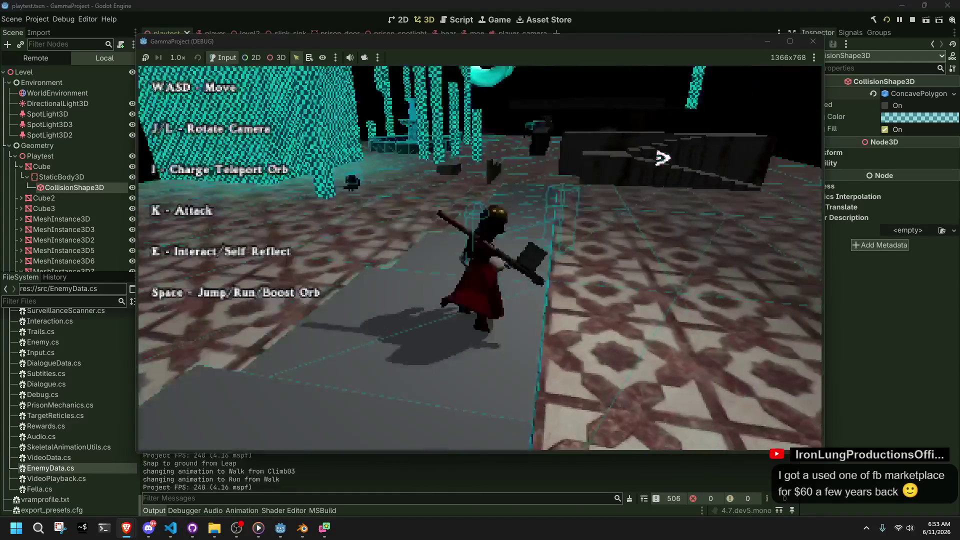
pyautogui.press('space')
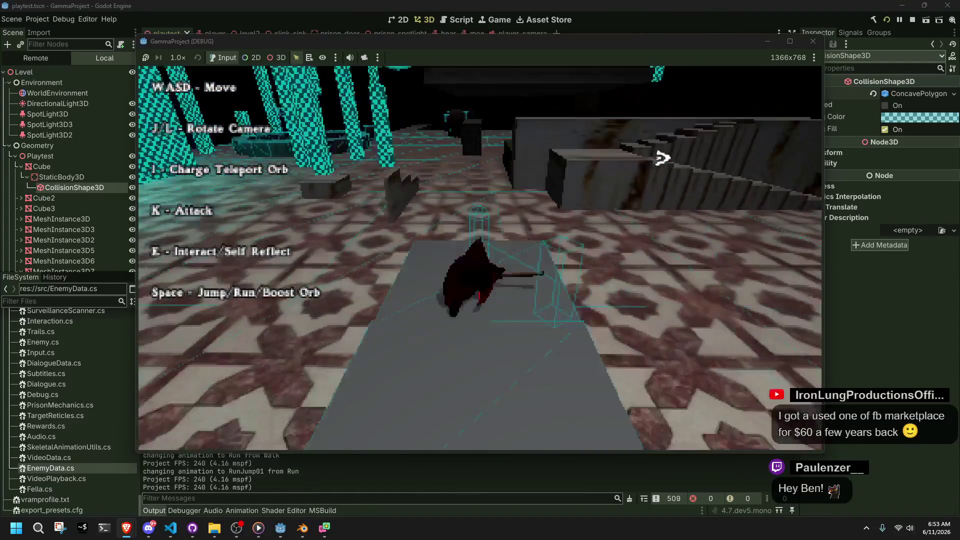
pyautogui.press('w')
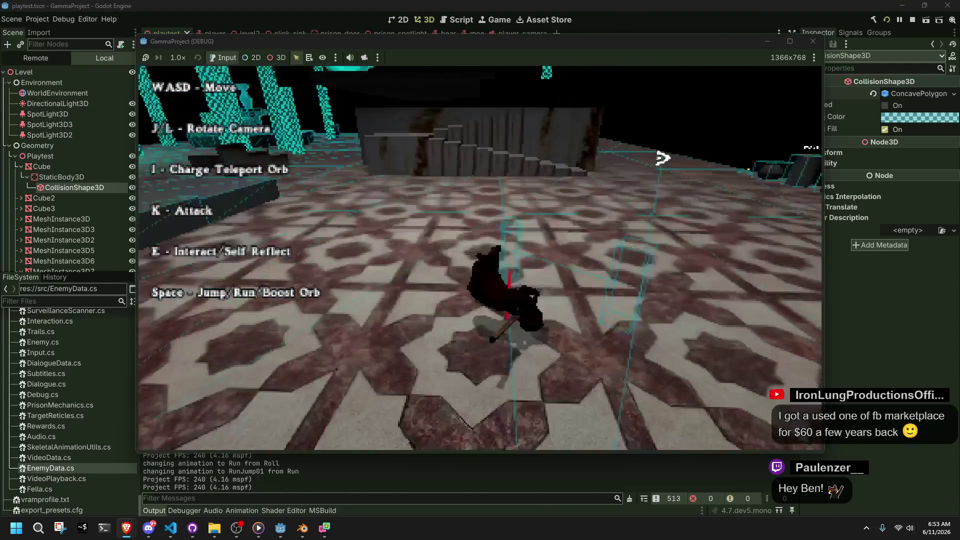
pyautogui.press('w')
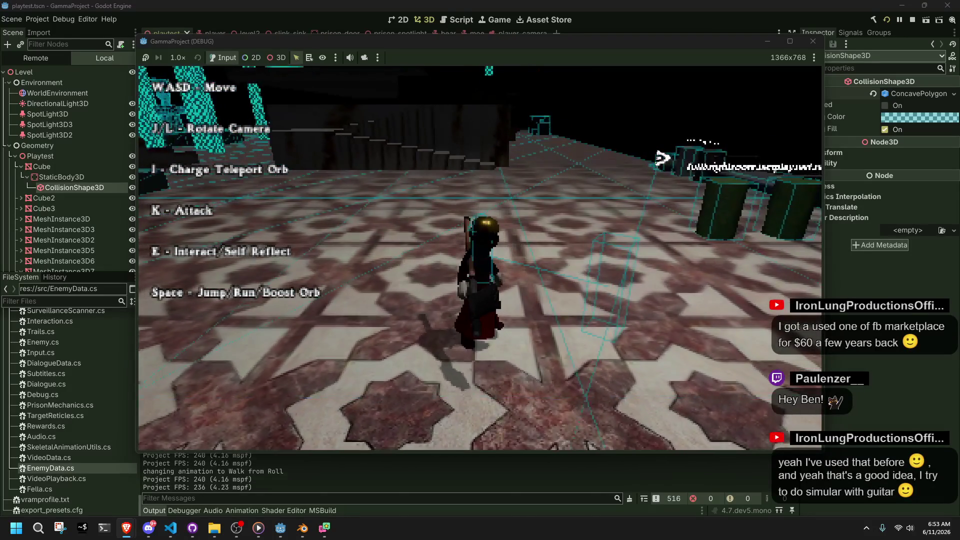
pyautogui.press('w')
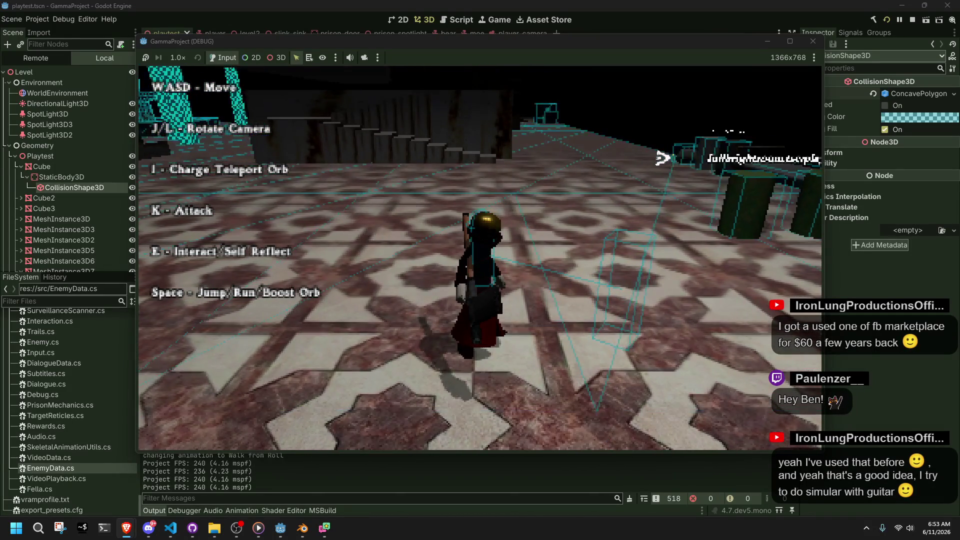
pyautogui.press('w')
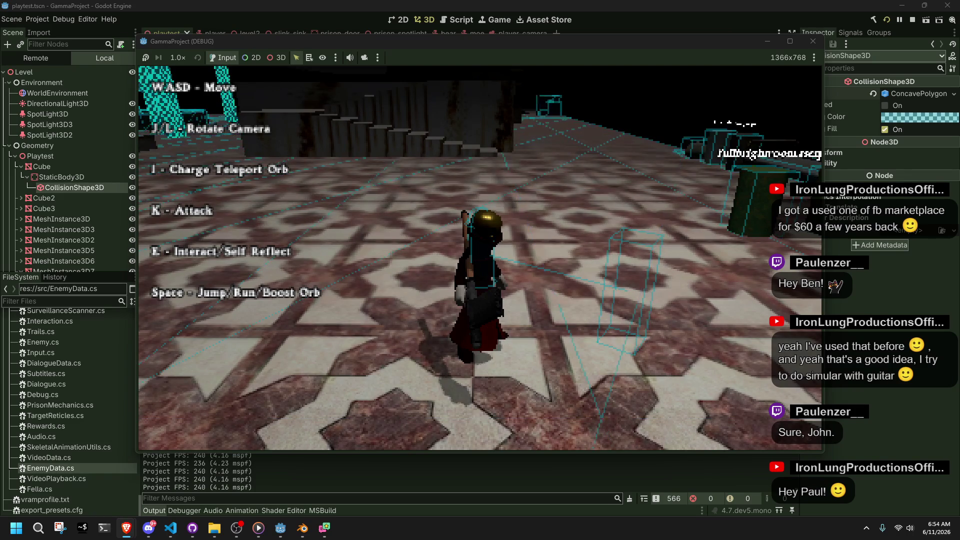
# Leap onto the grey platform, jump off, then climb back on and roll off.
pyautogui.press('a')
pyautogui.press('space')
pyautogui.press('space')
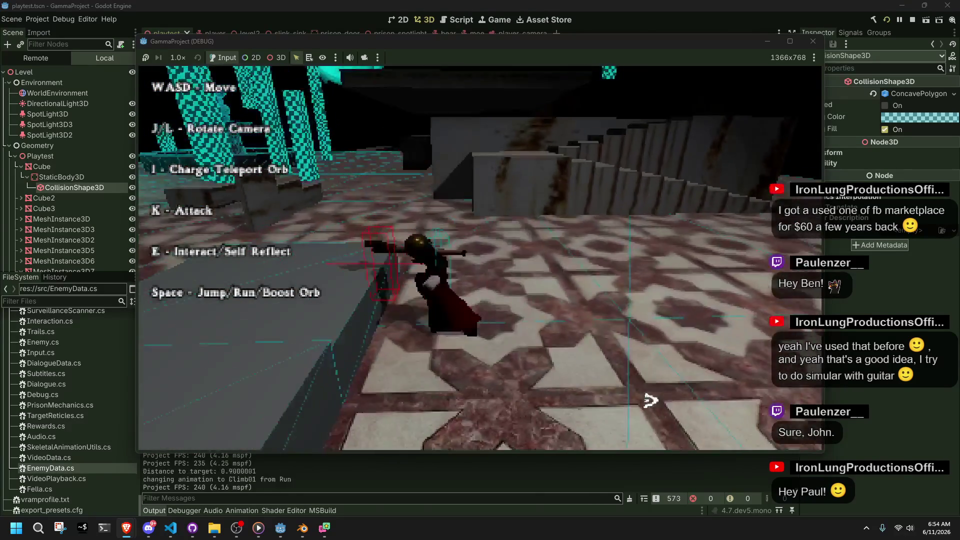
pyautogui.press('s')
pyautogui.press('w')
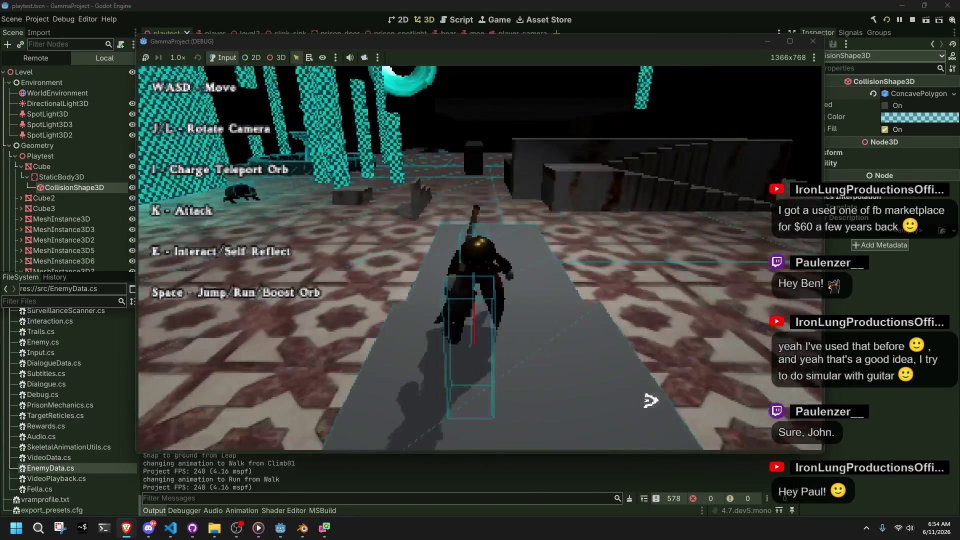
pyautogui.press('space')
pyautogui.press('a')
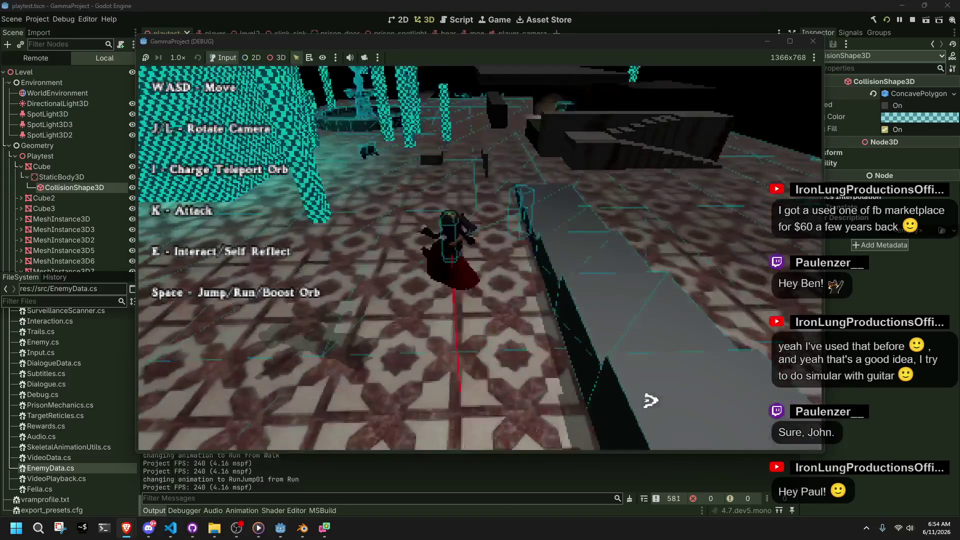
pyautogui.press('w')
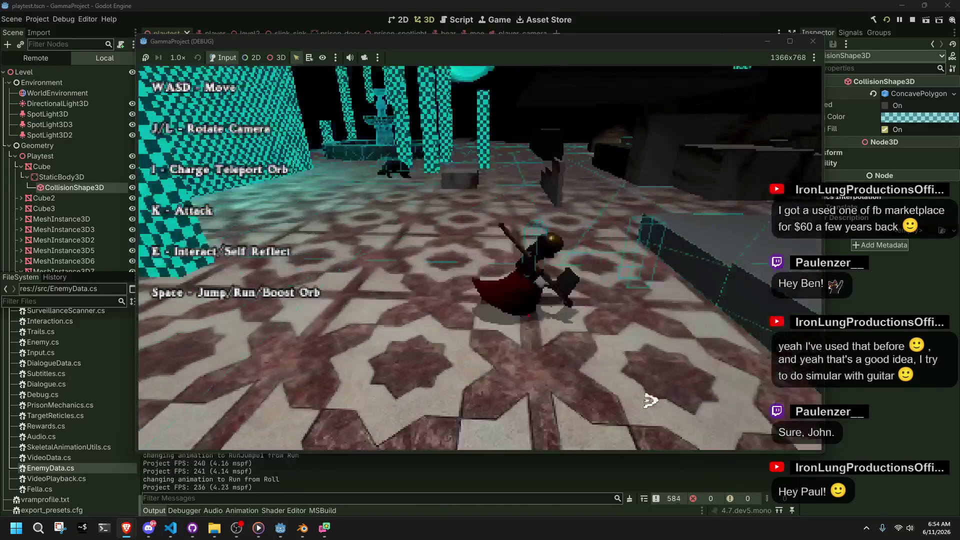
pyautogui.press('space')
pyautogui.press('w')
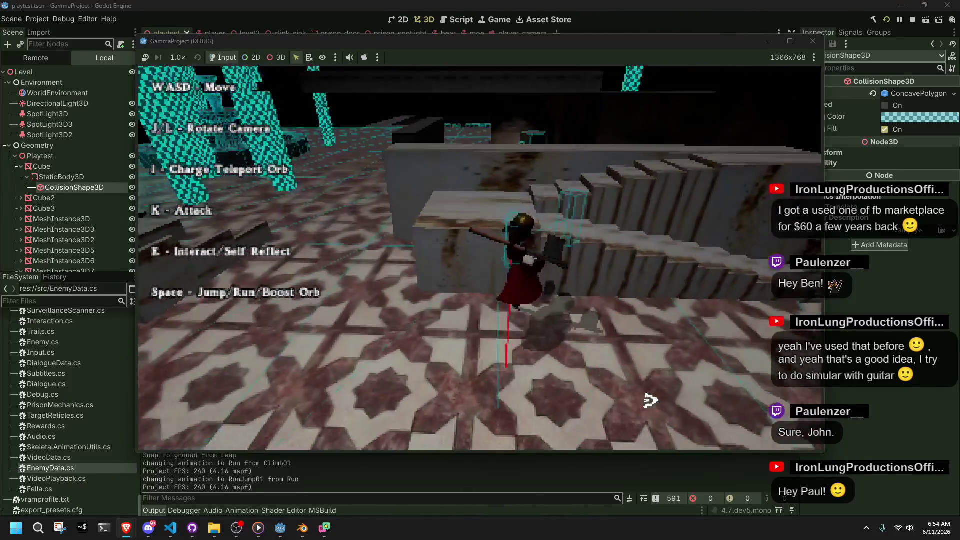
# Climb the stone stairs, run along the wooden beam and jump up the stone steps.
pyautogui.press('a')
pyautogui.press('w')
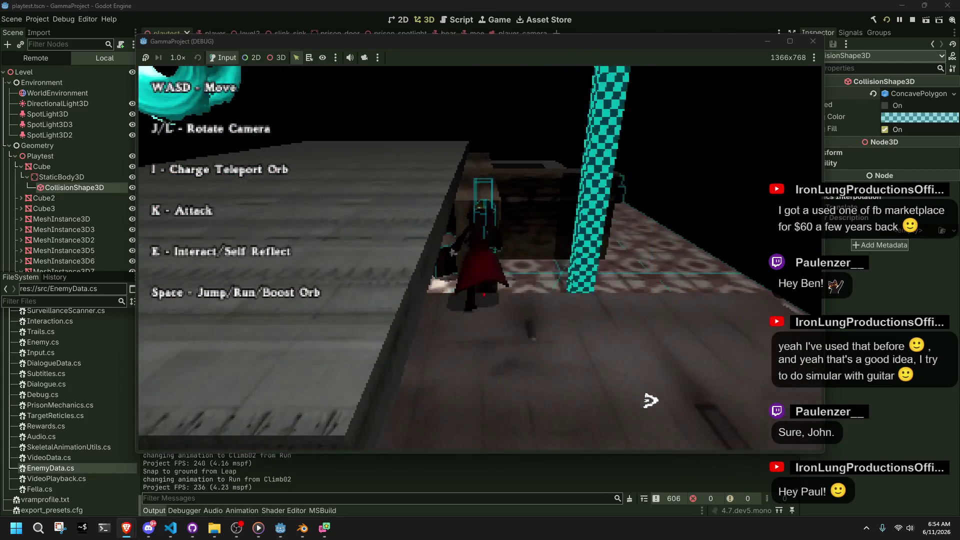
pyautogui.press('space')
pyautogui.press('w')
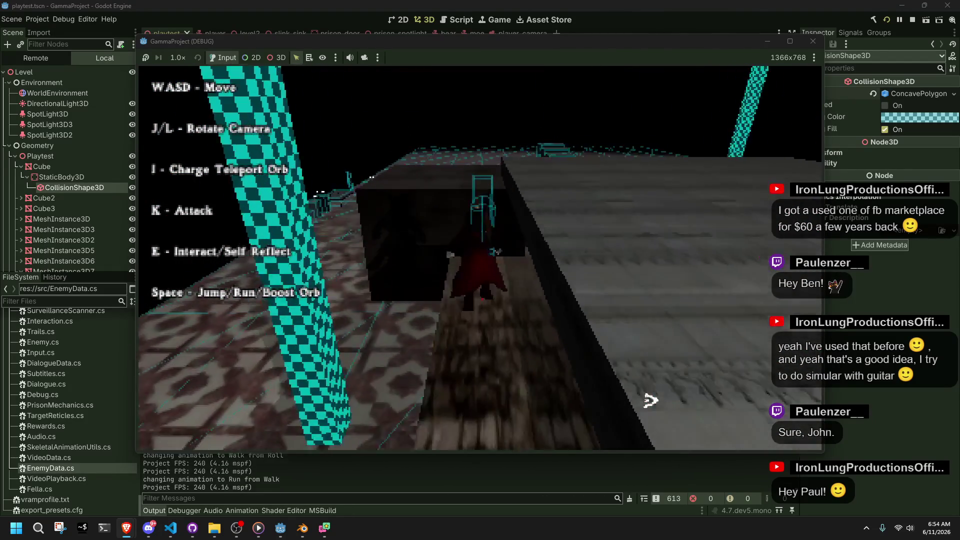
pyautogui.press('space')
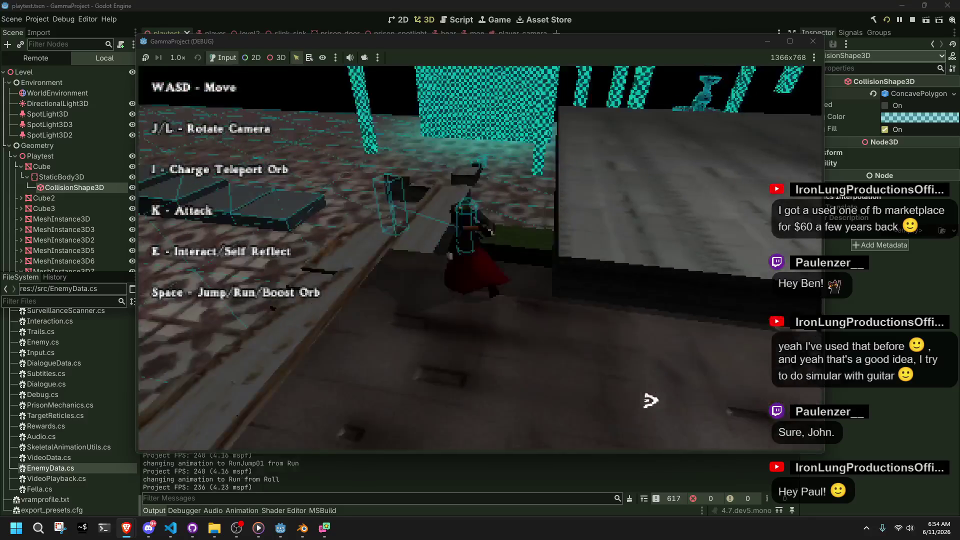
pyautogui.press('space')
pyautogui.press('w')
pyautogui.press('w')
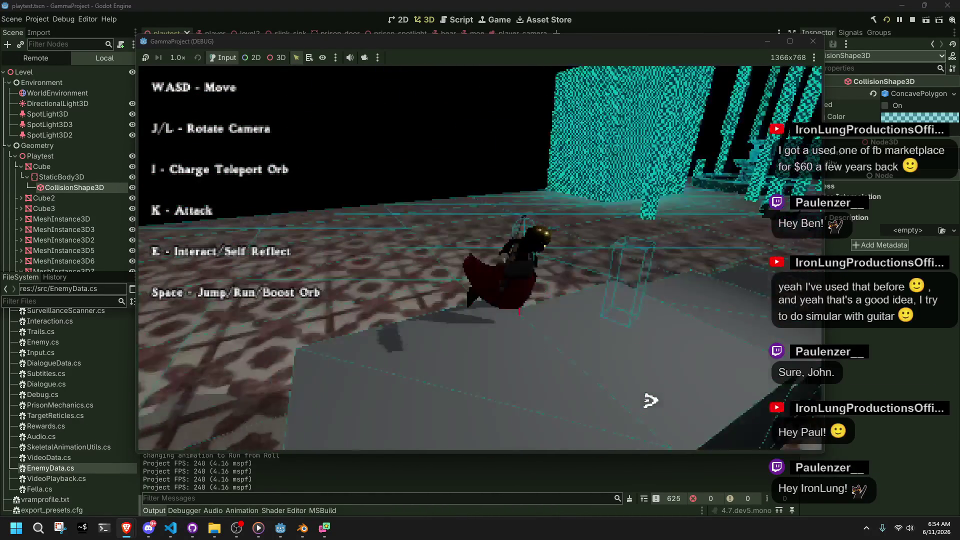
# Jump onto the grey ramp, climb the raised ledge, run along it and close the game.
pyautogui.press('space')
pyautogui.press('w')
pyautogui.press('space')
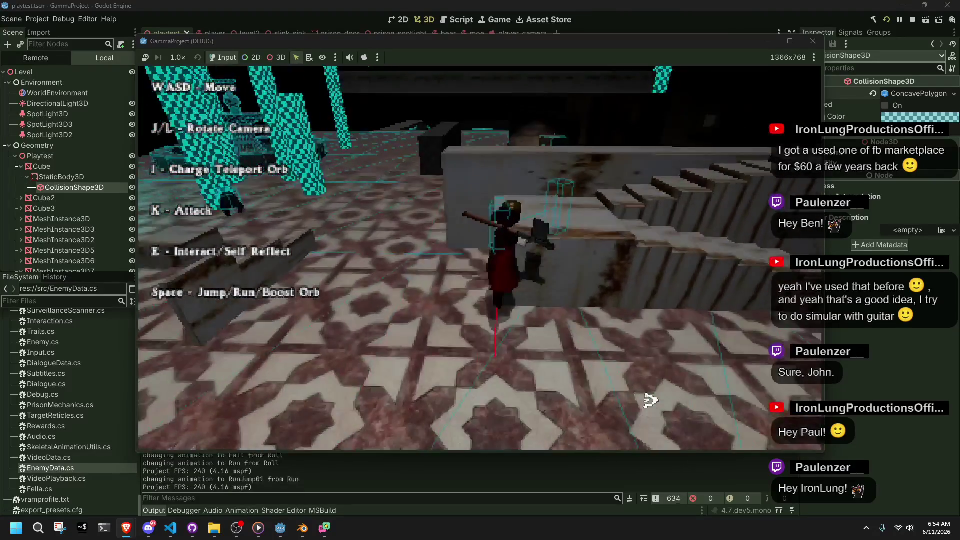
pyautogui.press('w')
pyautogui.press('w')
pyautogui.press('w')
pyautogui.press('space')
pyautogui.press('w')
pyautogui.press('w')
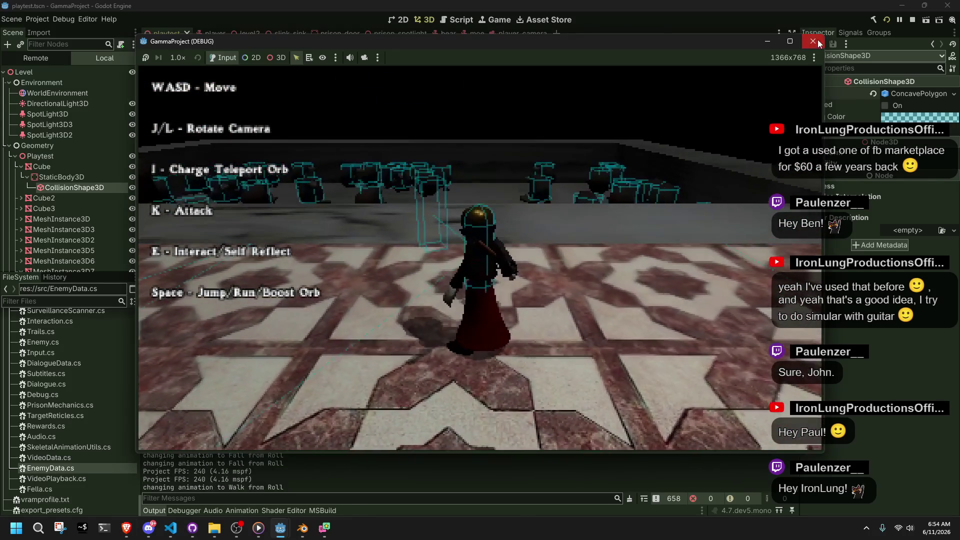
pyautogui.click(817, 44)
pyautogui.click(302, 528)
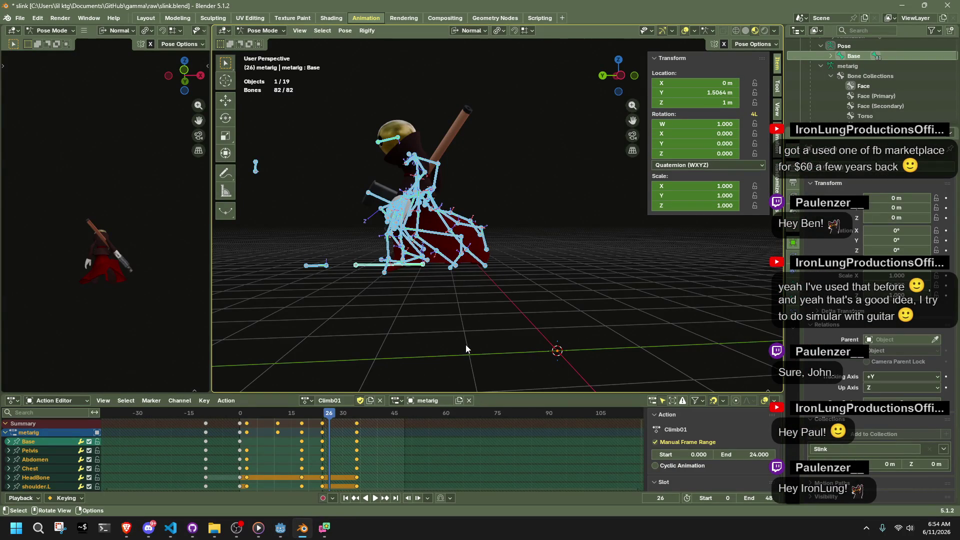
pyautogui.moveTo(254, 415)
pyautogui.mouseDown()
pyautogui.moveTo(224, 436)
pyautogui.moveTo(296, 436)
pyautogui.moveTo(217, 453)
pyautogui.mouseUp()
pyautogui.moveTo(209, 453); pyautogui.dragTo(205, 453)
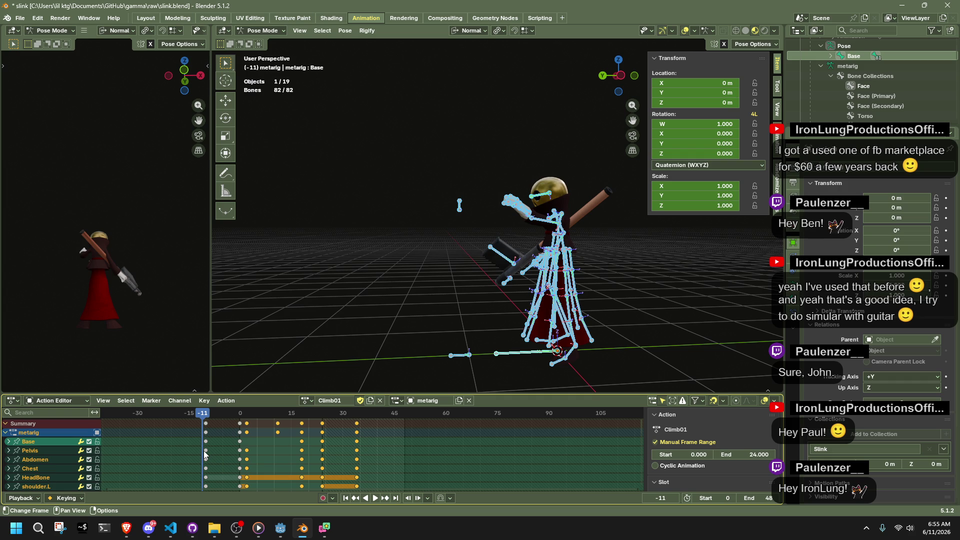
pyautogui.moveTo(203, 416)
pyautogui.mouseDown()
pyautogui.moveTo(219, 427)
pyautogui.moveTo(210, 432)
pyautogui.mouseUp()
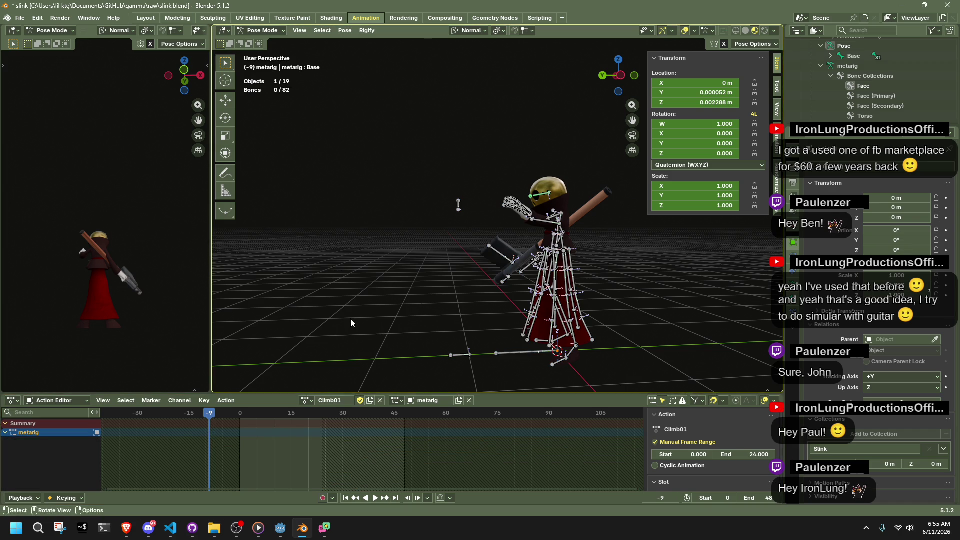
pyautogui.moveTo(241, 413)
pyautogui.mouseDown()
pyautogui.moveTo(267, 424)
pyautogui.moveTo(310, 419)
pyautogui.moveTo(241, 418)
pyautogui.mouseUp()
# At frame 18, lower the Base bone along Z to the ground and key its location.
pyautogui.click(498, 338)
pyautogui.press('space')
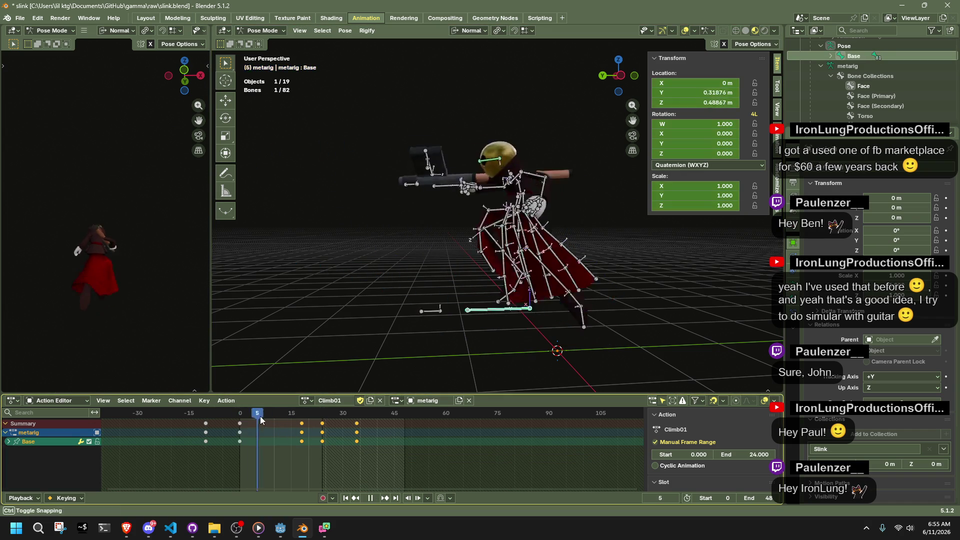
pyautogui.press('Escape')
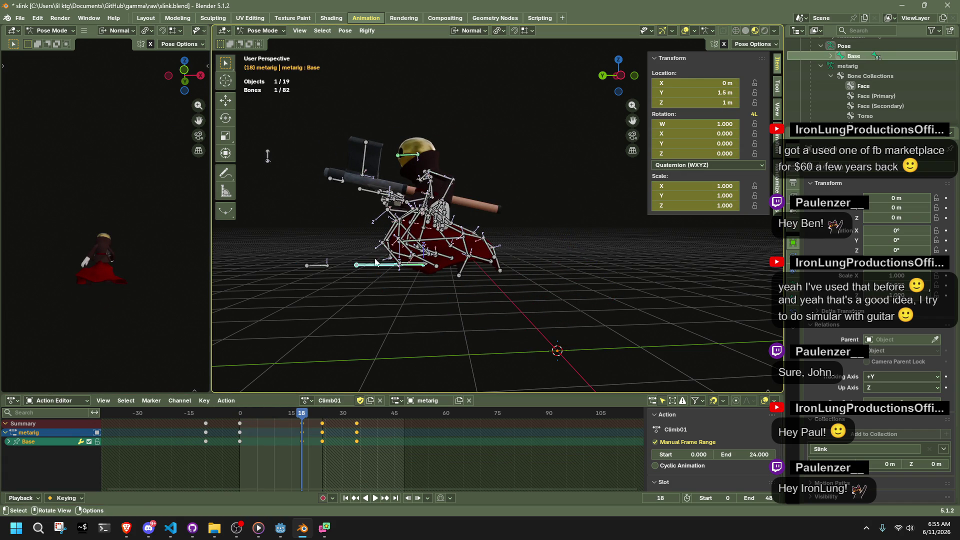
pyautogui.moveTo(378, 290)
pyautogui.mouseDown(button='middle')
pyautogui.moveTo(433, 316)
pyautogui.moveTo(366, 323)
pyautogui.moveTo(542, 303)
pyautogui.mouseUp(button='middle')
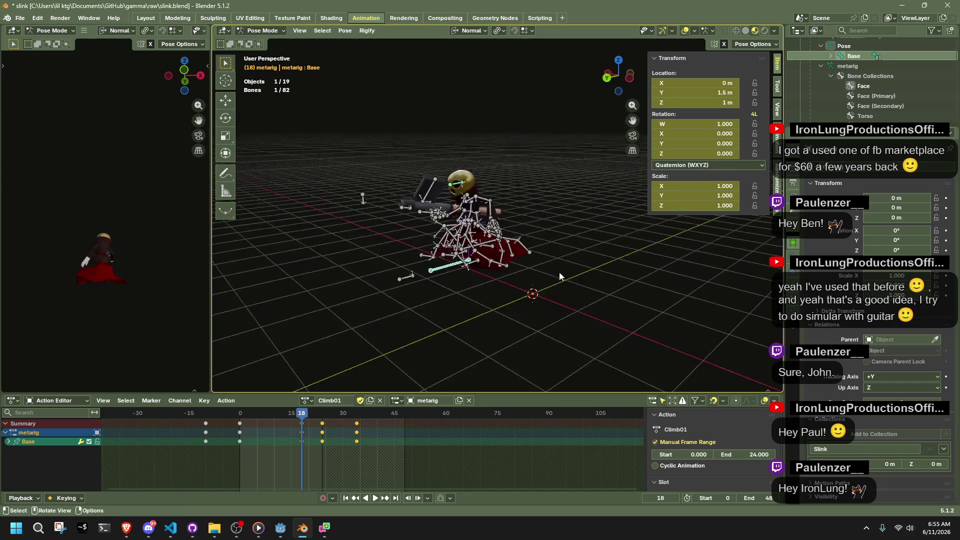
pyautogui.click(627, 84)
pyautogui.press('g')
pyautogui.press('z')
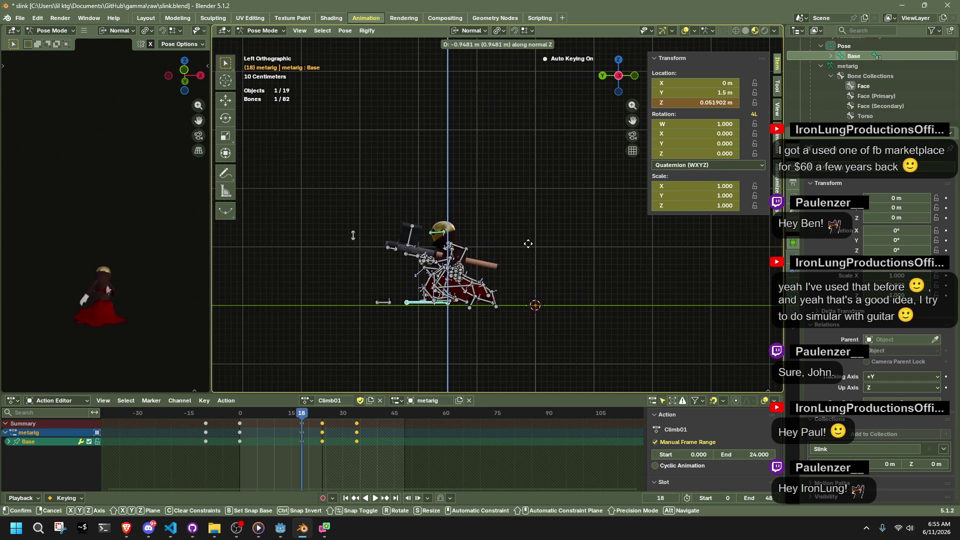
pyautogui.click(527, 245)
pyautogui.click(719, 102)
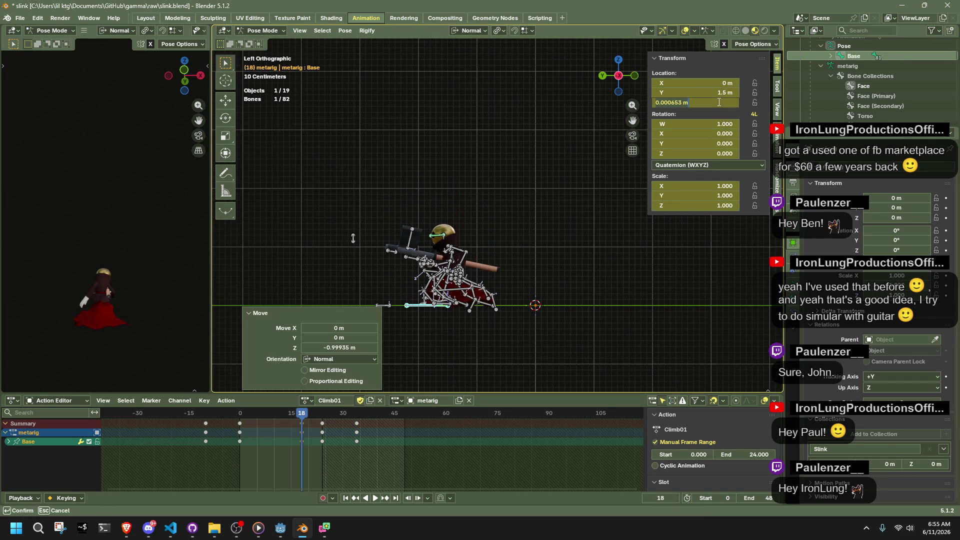
pyautogui.press('Return')
# At frame 24, set the Base bone's Location Z to 0, then deselect all bones.
pyautogui.click(320, 413)
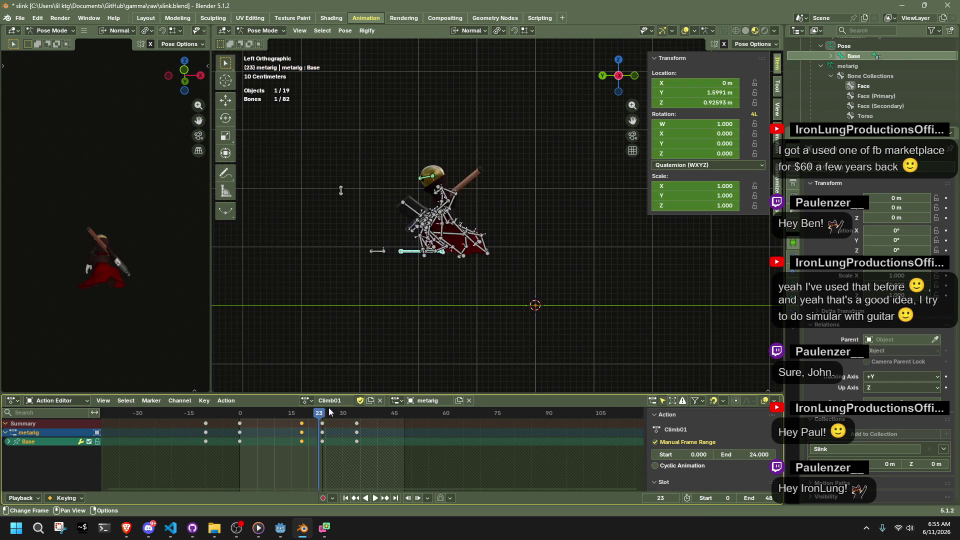
pyautogui.press('Right')
pyautogui.moveTo(393, 232); pyautogui.dragTo(406, 259)
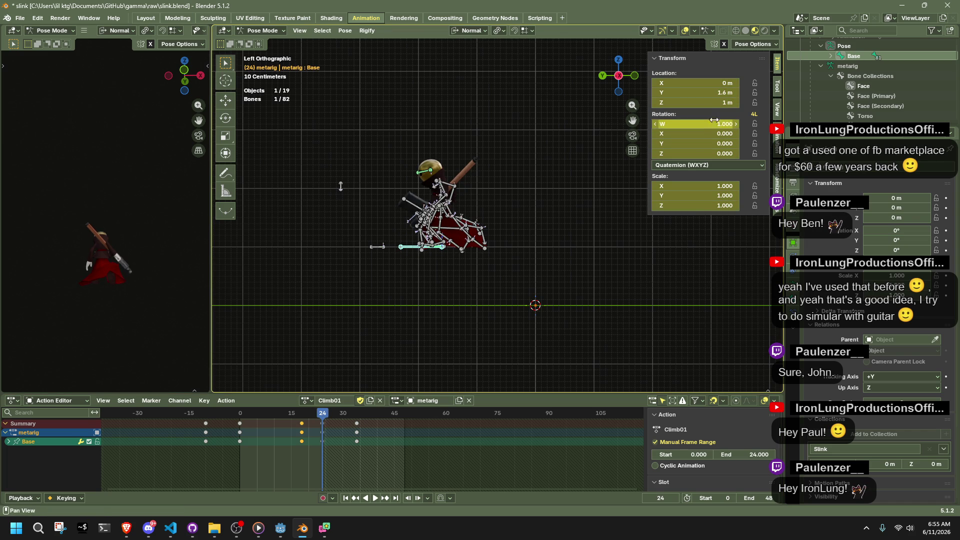
pyautogui.click(709, 102)
pyautogui.write('0')
pyautogui.press('Return')
pyautogui.click(582, 292)
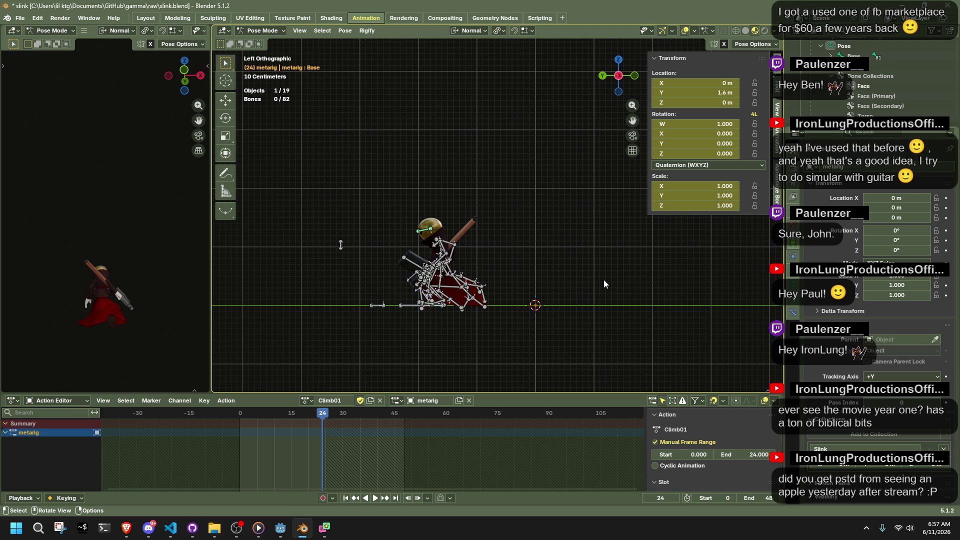
# Save slink.blend and launch the game from Godot with F5.
pyautogui.hotkey('ctrl', 's')
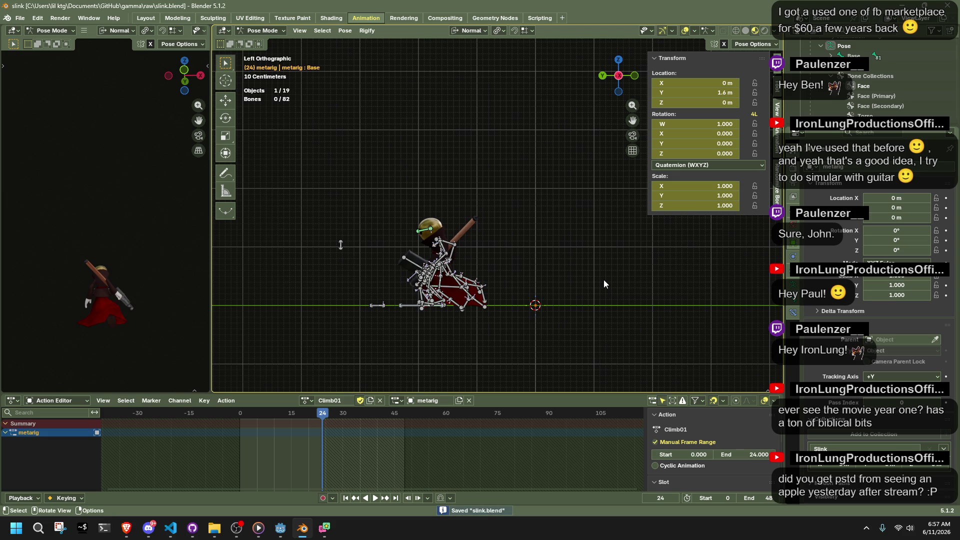
pyautogui.click(282, 528)
pyautogui.moveTo(441, 191)
pyautogui.mouseDown(button='right')
pyautogui.moveTo(275, 365)
pyautogui.moveTo(315, 335)
pyautogui.mouseUp(button='right')
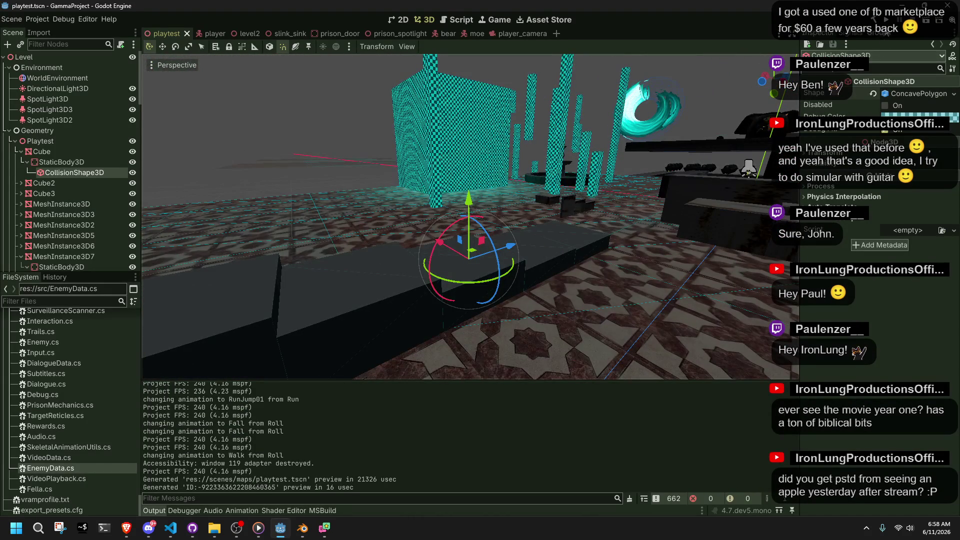
pyautogui.press('F5')
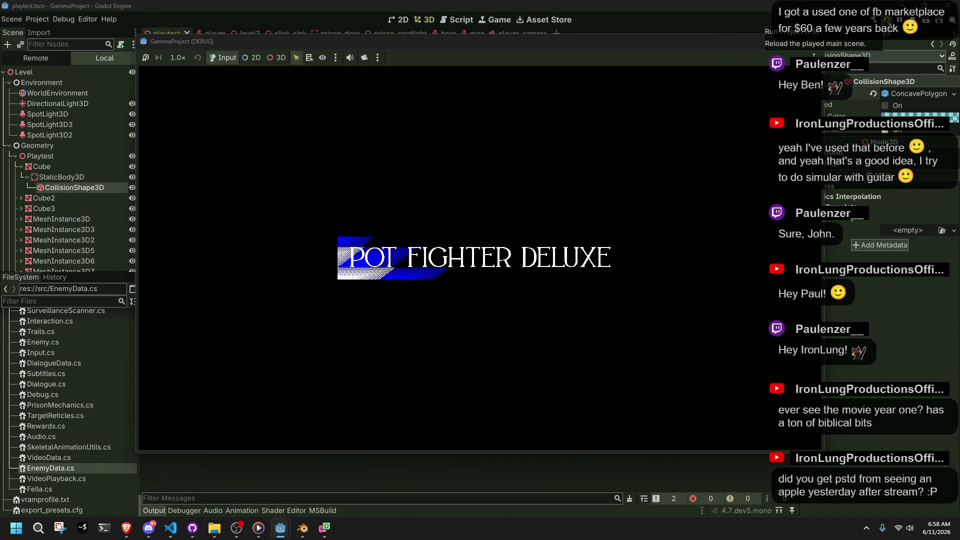
# Run the character up onto the raised block, jump off, and close the game.
pyautogui.press('w')
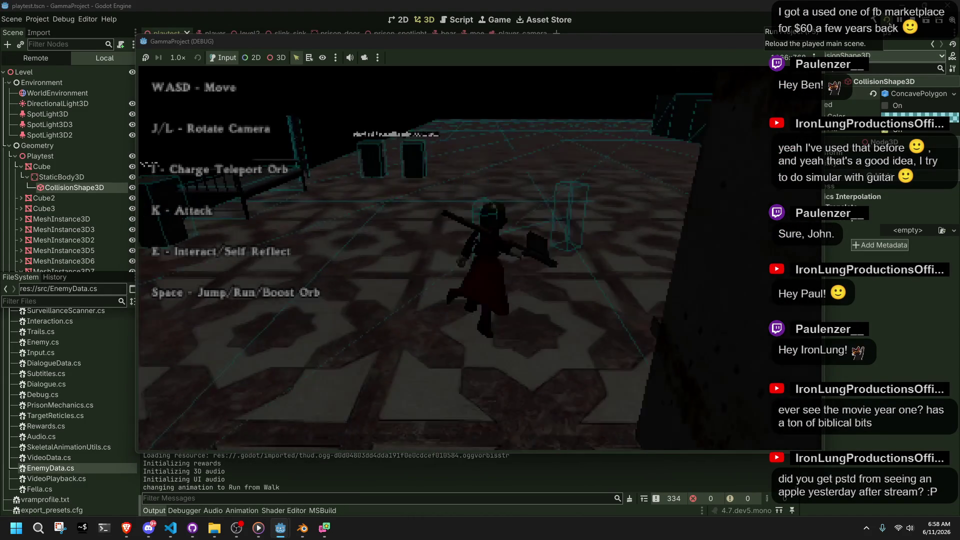
pyautogui.press('w')
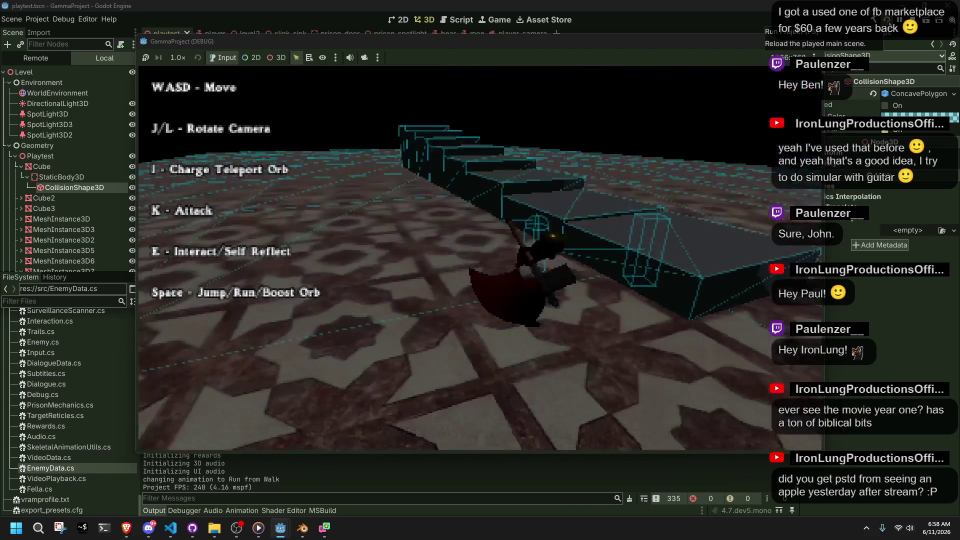
pyautogui.press('space')
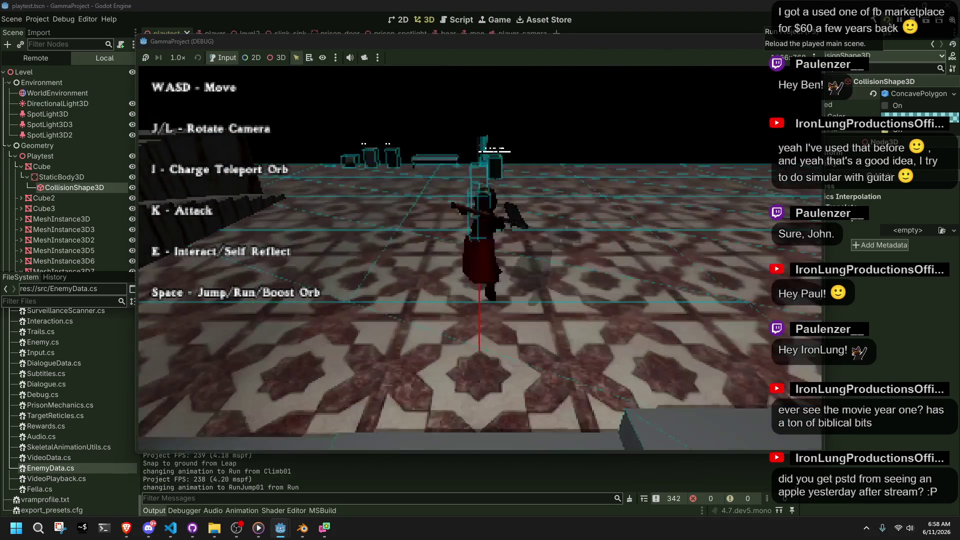
pyautogui.press('F8')
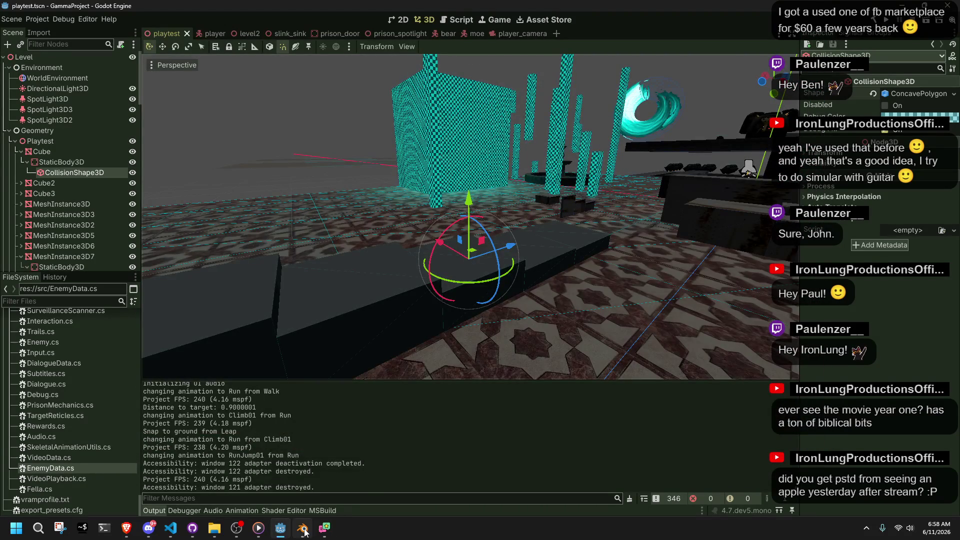
pyautogui.click(302, 532)
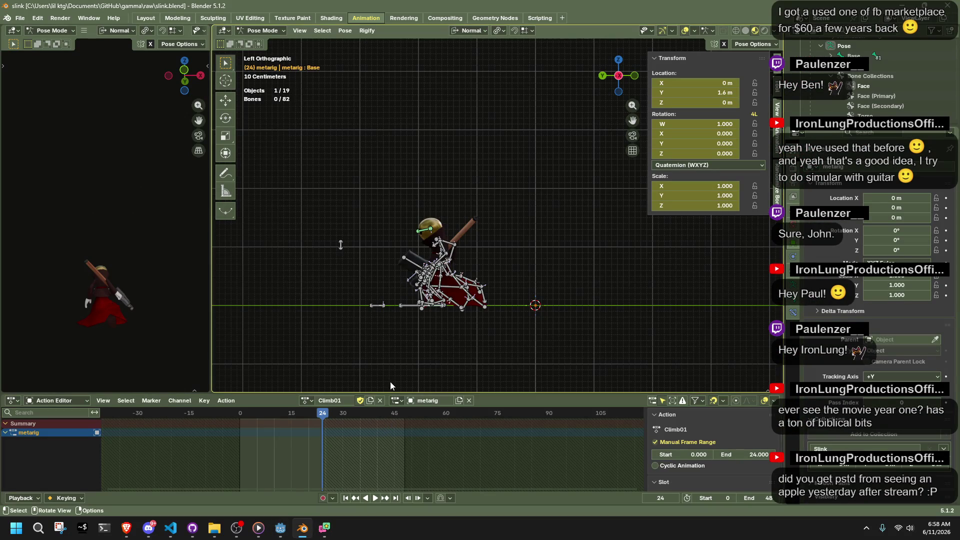
pyautogui.hotkey('ctrl', 's')
pyautogui.press('q')
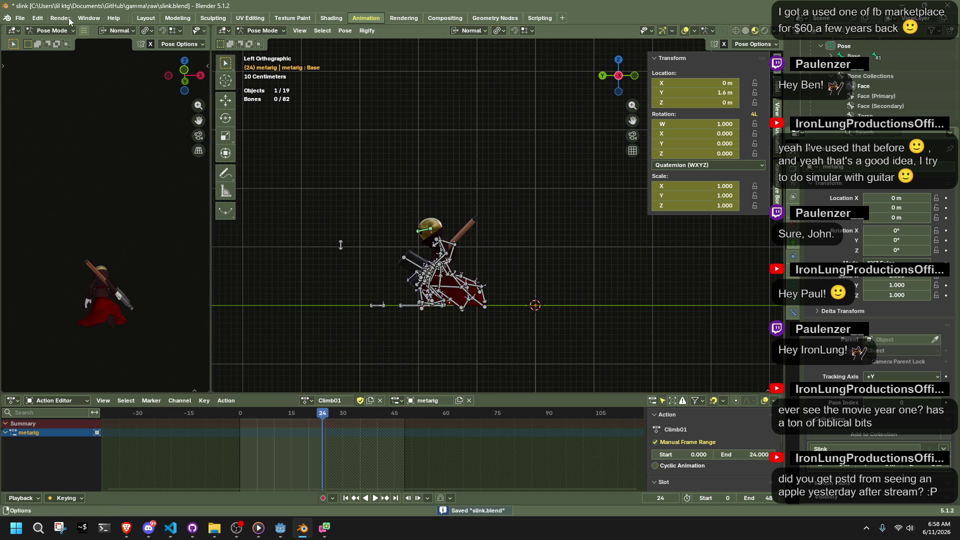
pyautogui.press('q')
pyautogui.click(397, 132)
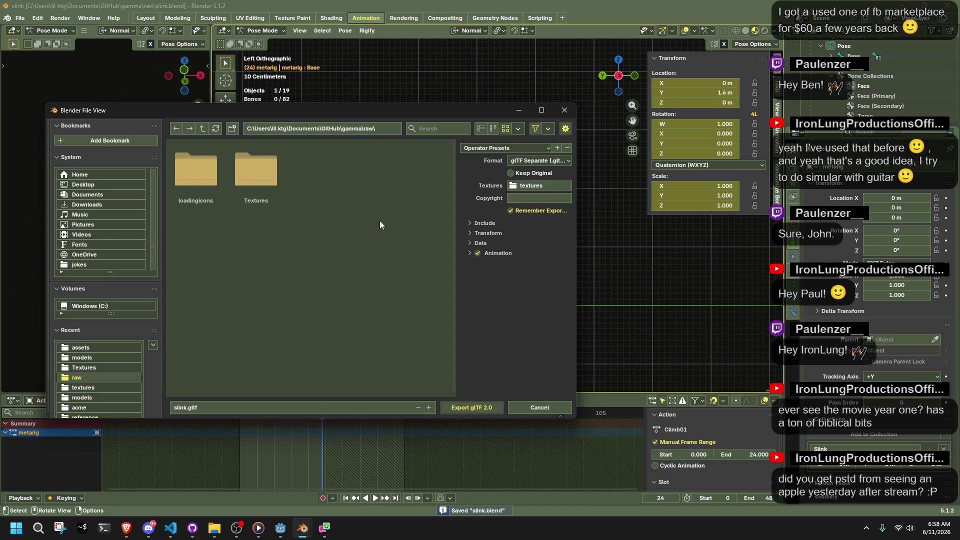
pyautogui.click(204, 128)
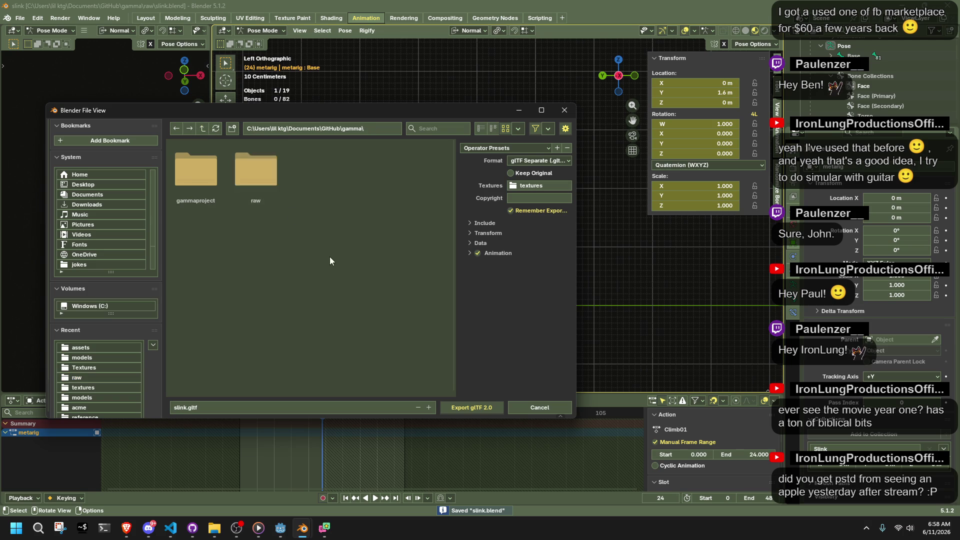
pyautogui.doubleClick(197, 190)
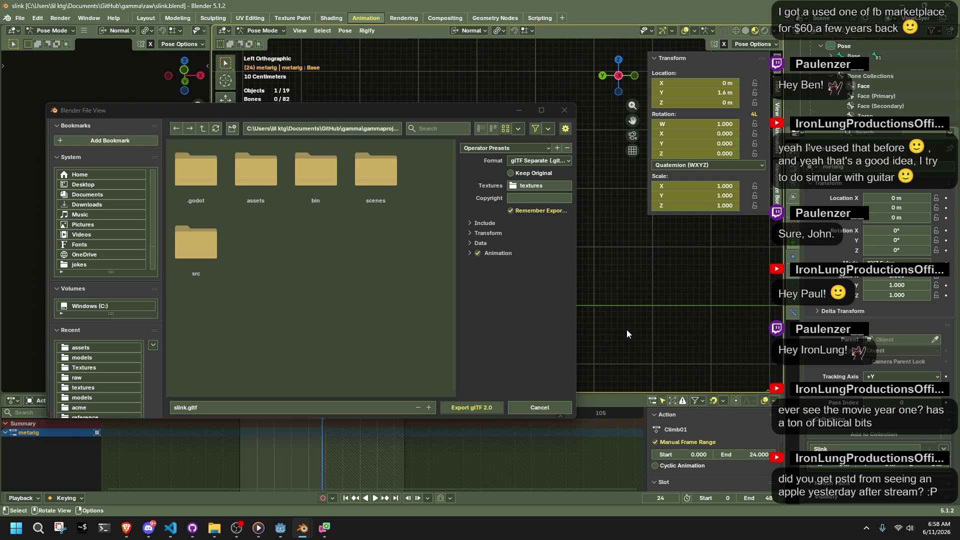
pyautogui.hotkey('alt', 'Tab')
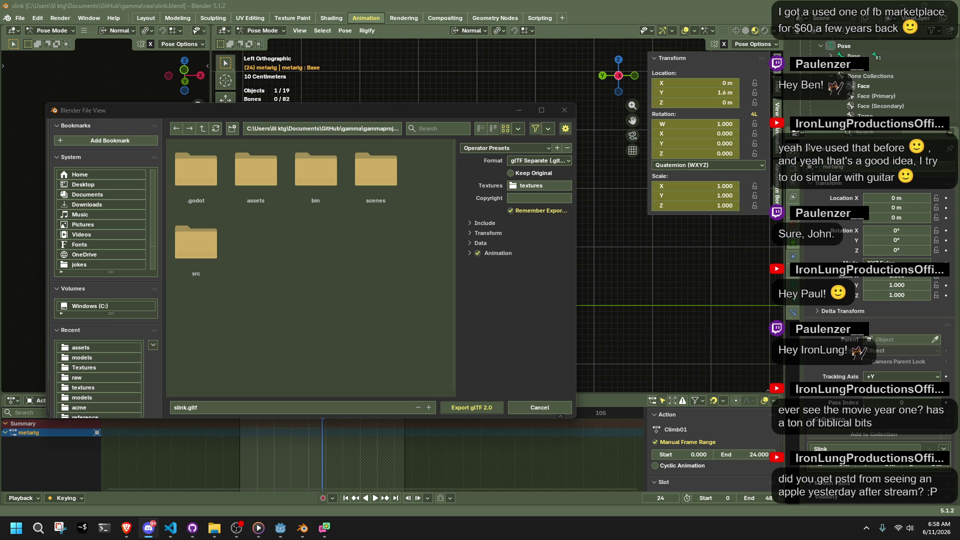
pyautogui.hotkey('alt', 'Tab')
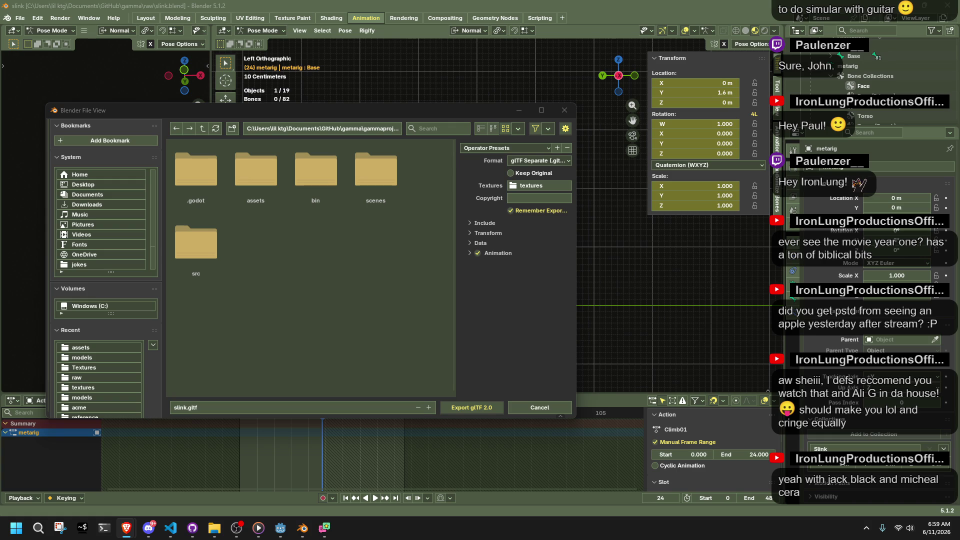
pyautogui.click(346, 331)
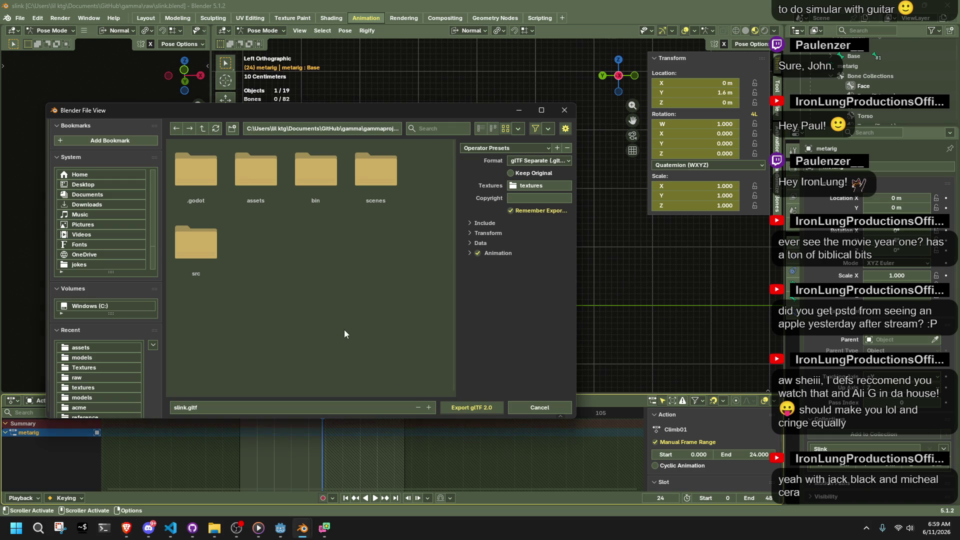
pyautogui.hotkey('alt', 'Tab')
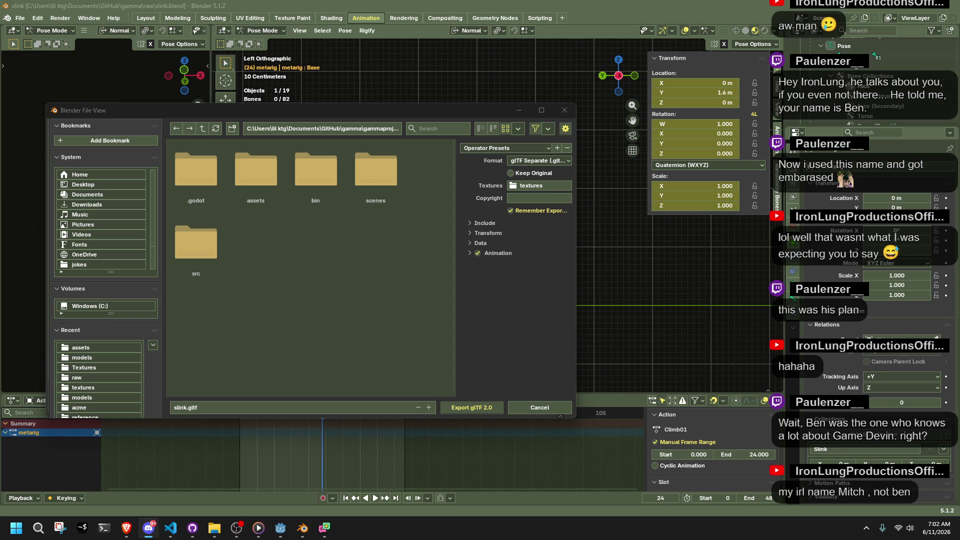
# Export over the existing Slink.gltf in the assets folder, confirming Overwrite.
pyautogui.click(361, 322)
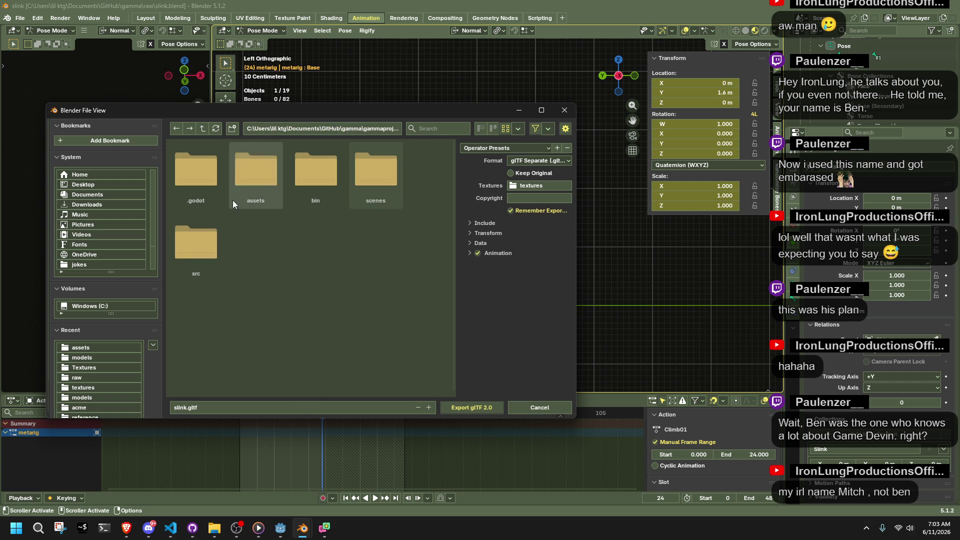
pyautogui.doubleClick(259, 186)
pyautogui.scroll(-5, 286, 215)
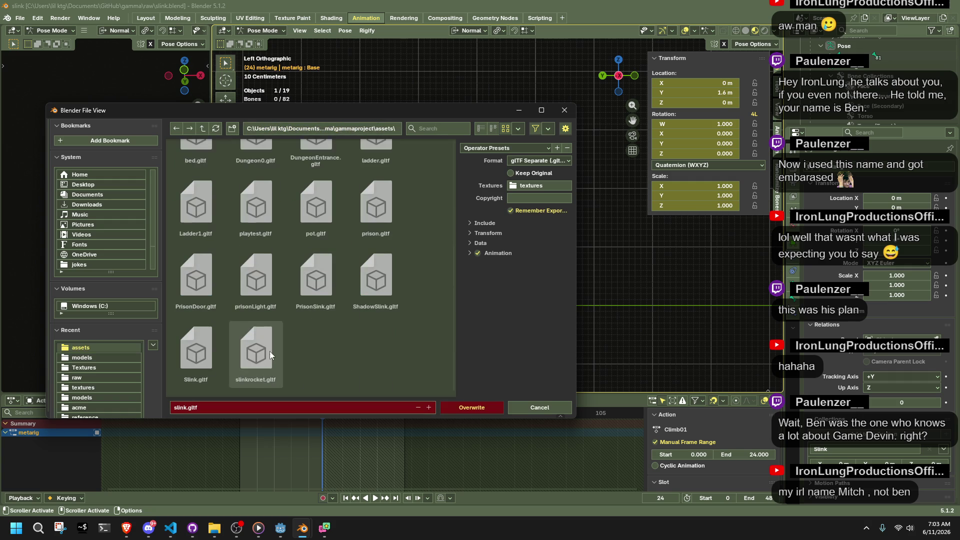
pyautogui.click(204, 352)
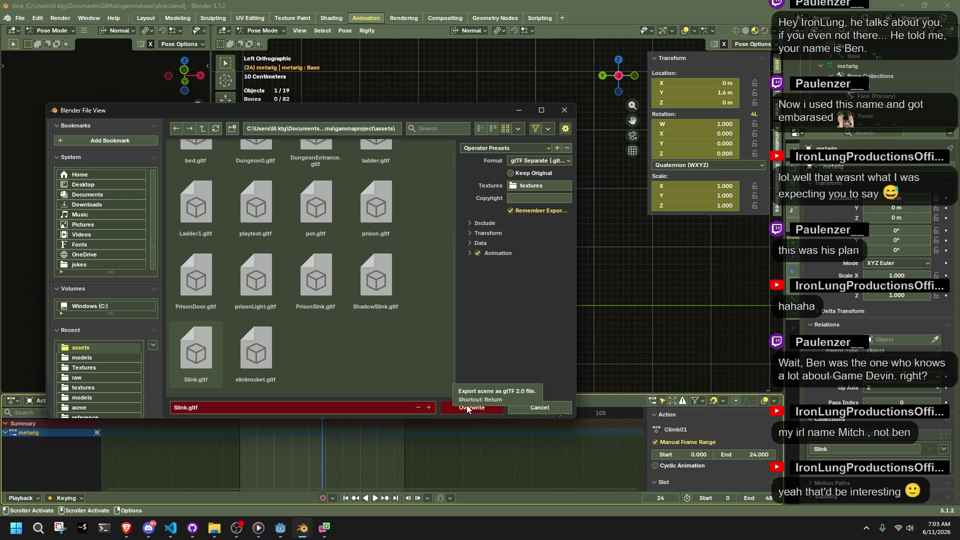
pyautogui.click(468, 407)
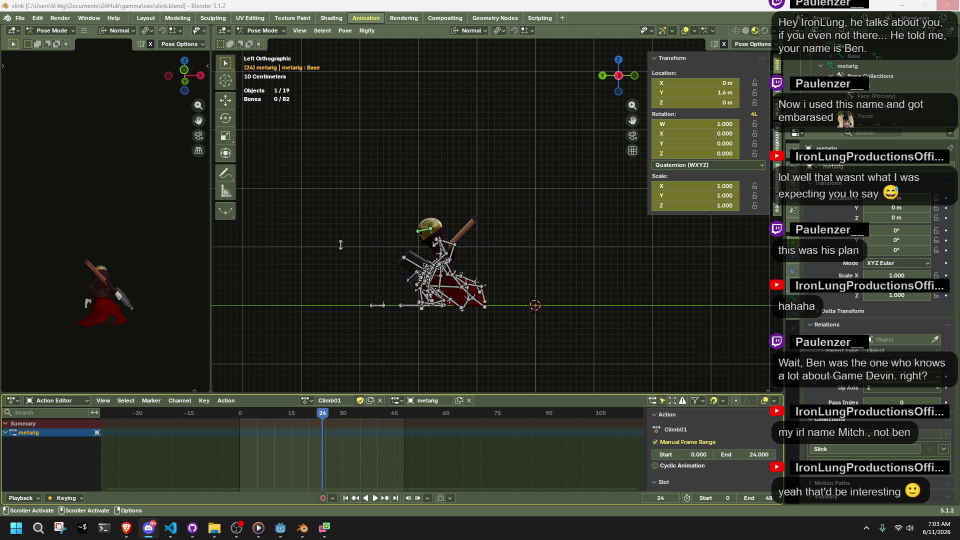
# Return to Object Mode, deselect the armature, save, and run the game in Godot.
pyautogui.hotkey('ctrl', 'Tab')
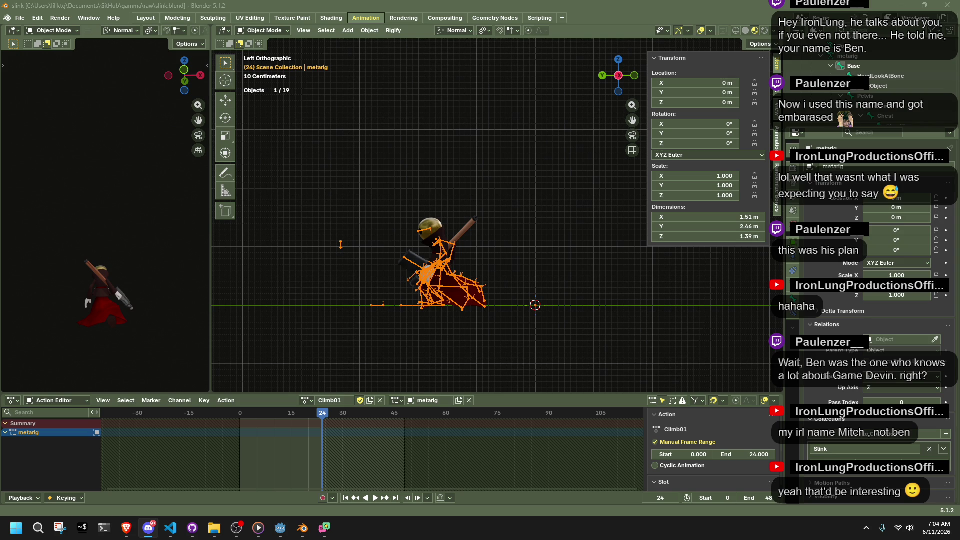
pyautogui.click(482, 343)
pyautogui.hotkey('ctrl', 's')
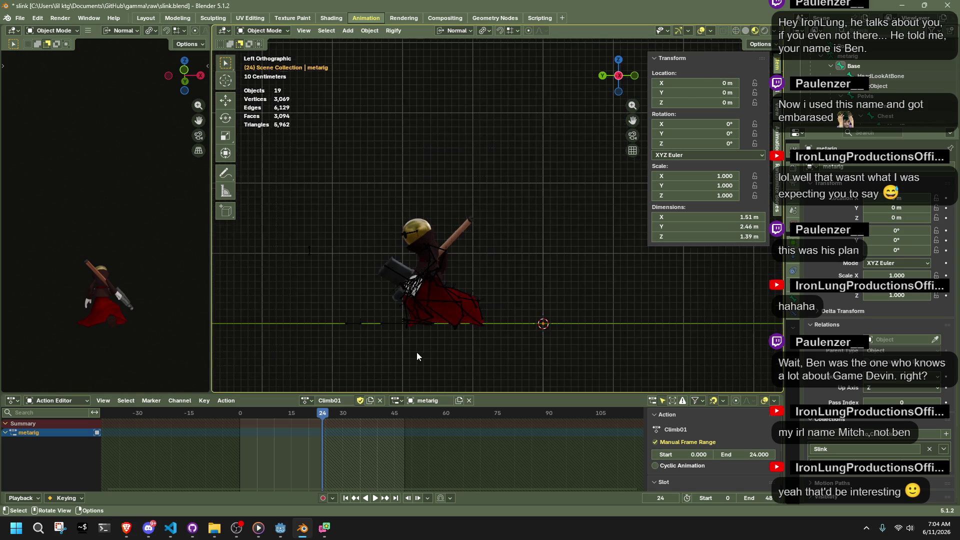
pyautogui.hotkey('alt', 'Tab')
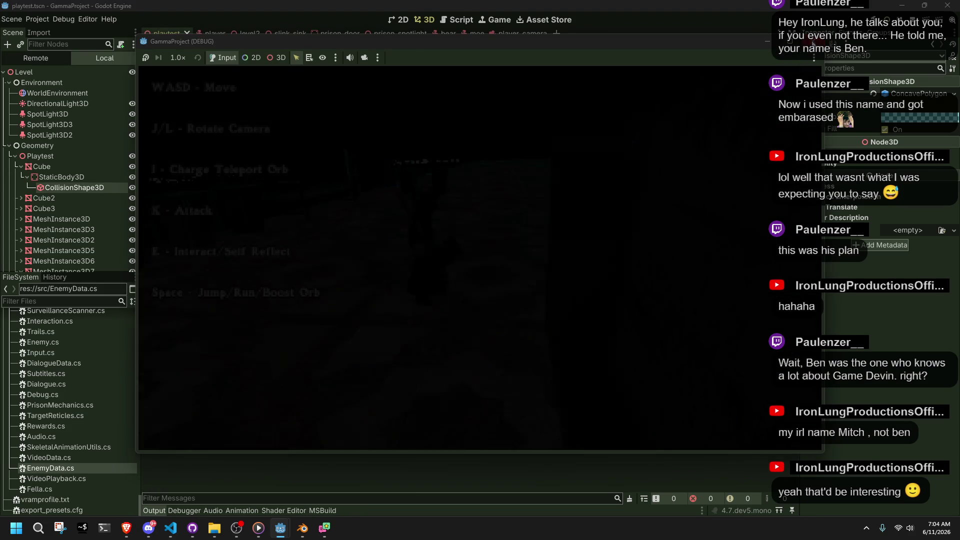
pyautogui.click(235, 460)
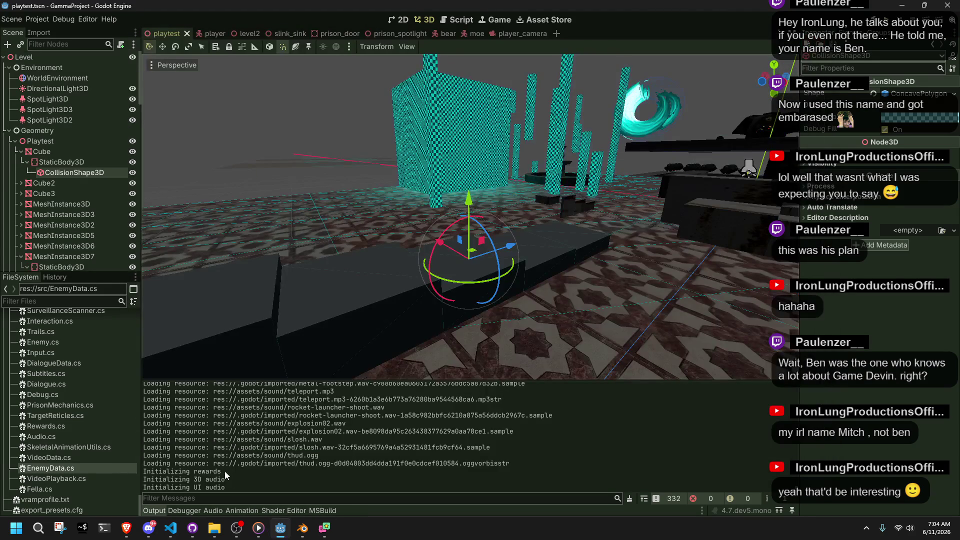
# Change Climb01's distanceUp on line 439 of Player.cs from 1.5f to 0f.
pyautogui.click(171, 527)
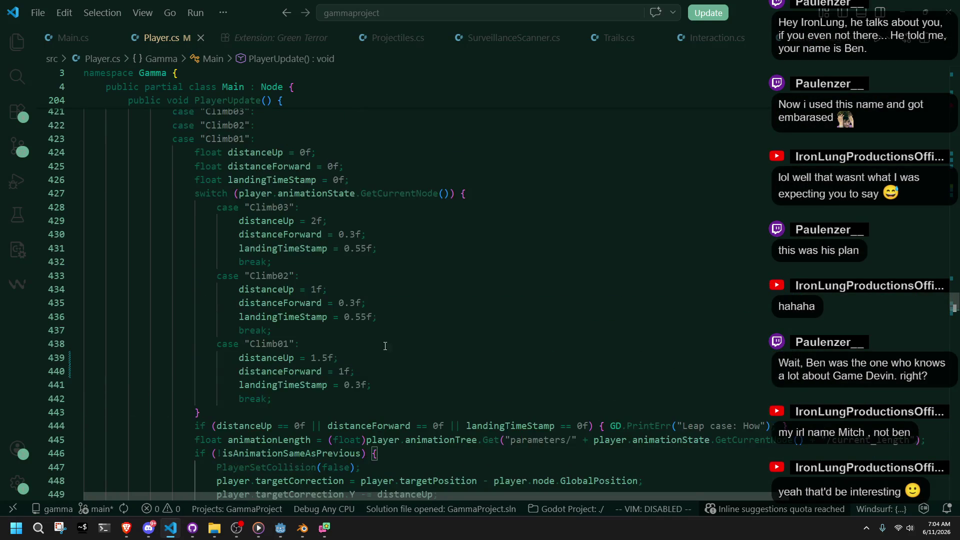
pyautogui.doubleClick(313, 358)
pyautogui.write('0')
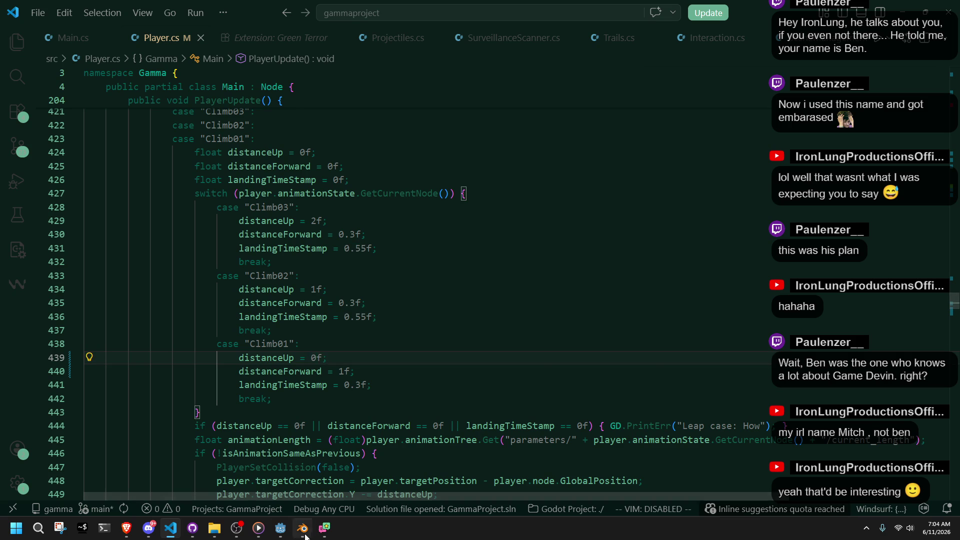
pyautogui.click(304, 529)
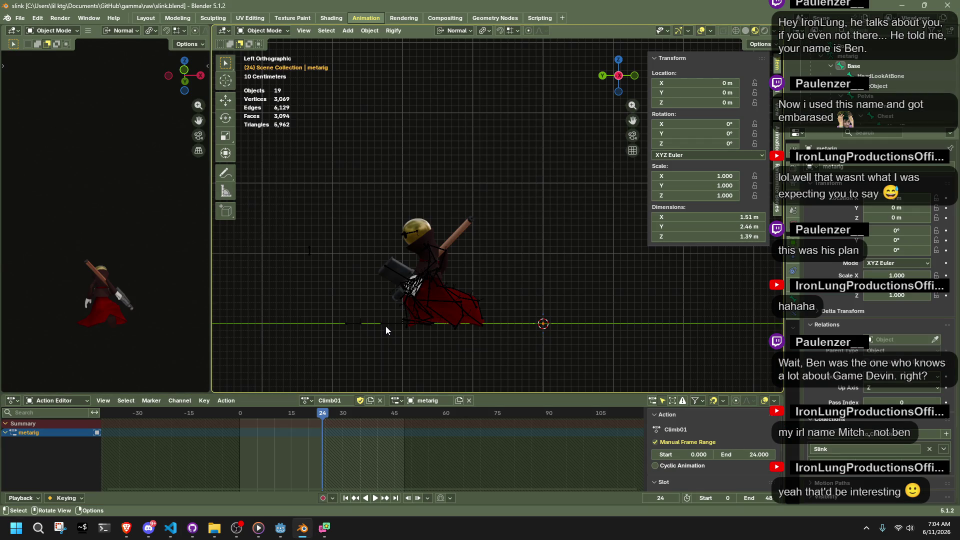
# Put the metarig armature into Pose Mode and select its Base bone.
pyautogui.click(385, 326)
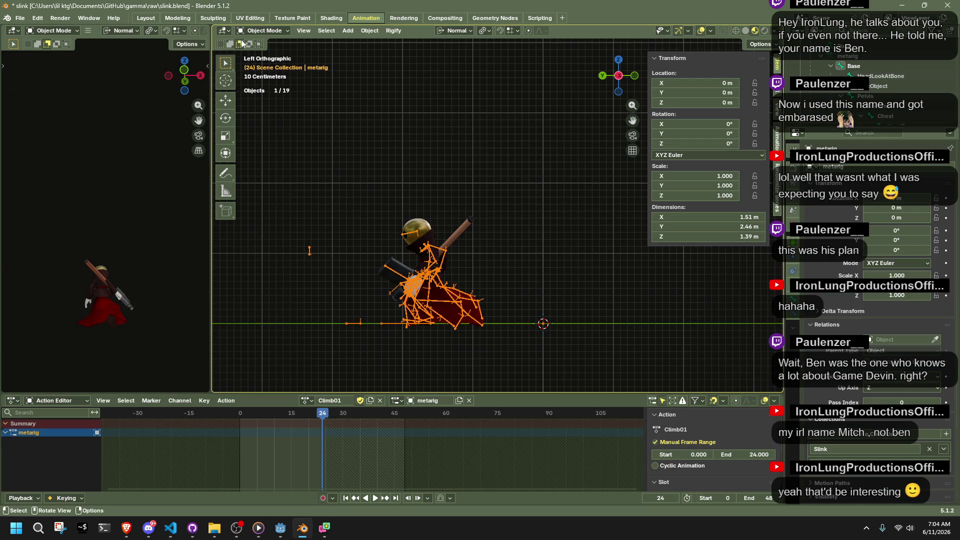
pyautogui.hotkey('ctrl', 'Tab')
pyautogui.click(352, 178)
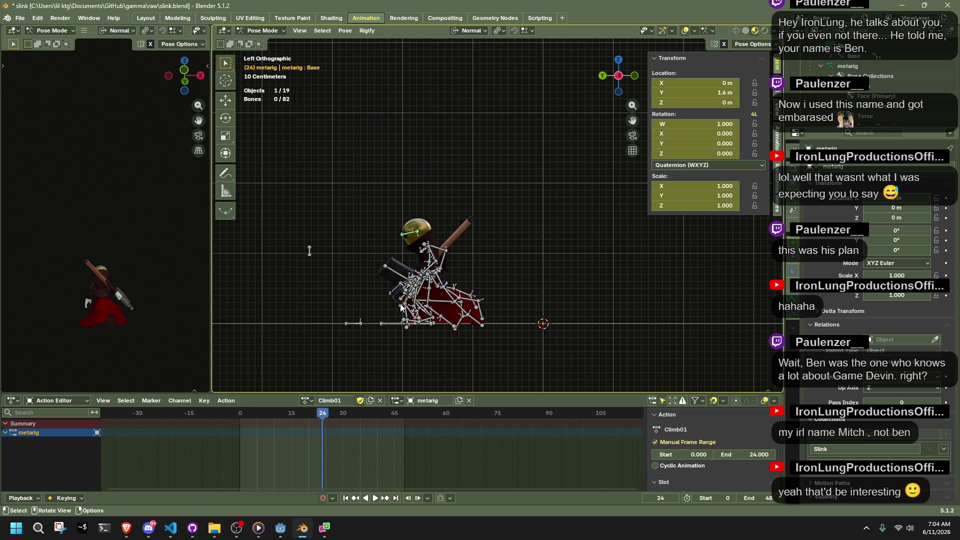
pyautogui.click(386, 326)
# Check the distanceForward line 440 in Player.cs, then come back to Blender.
pyautogui.hotkey('alt', 'Tab')
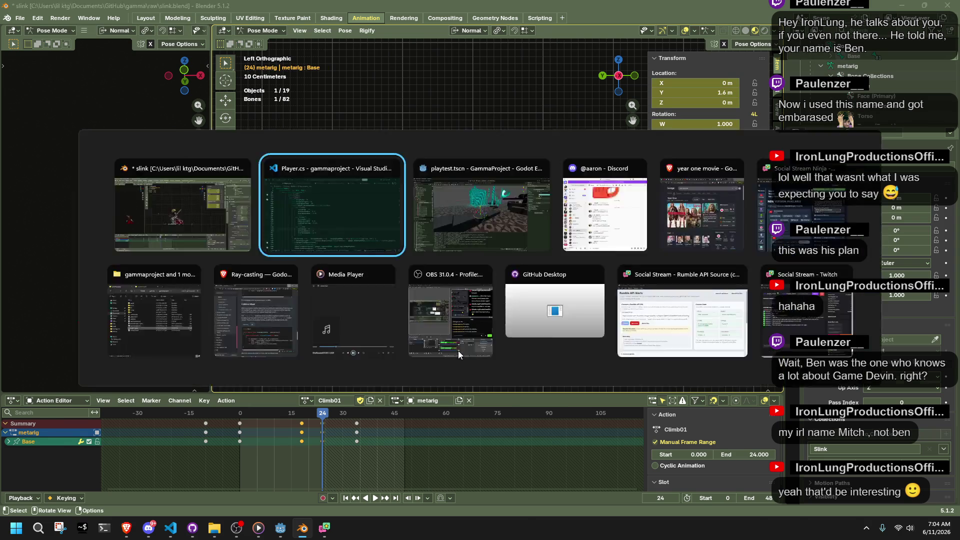
pyautogui.click(345, 337)
pyautogui.click(352, 370)
pyautogui.hotkey('alt', 'Tab')
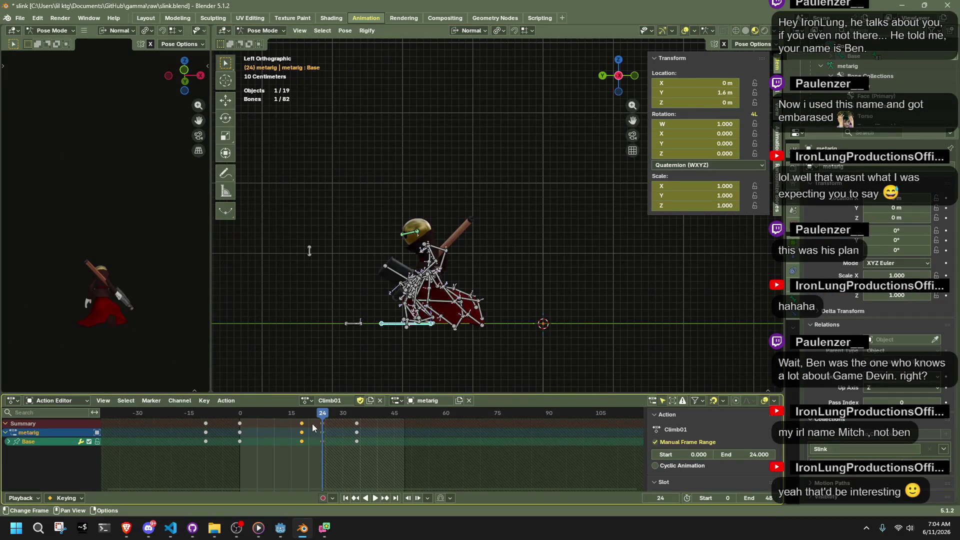
# Play Climb01, stop at frame 18, and start editing the Base bone's Y location.
pyautogui.press('space')
pyautogui.press('space')
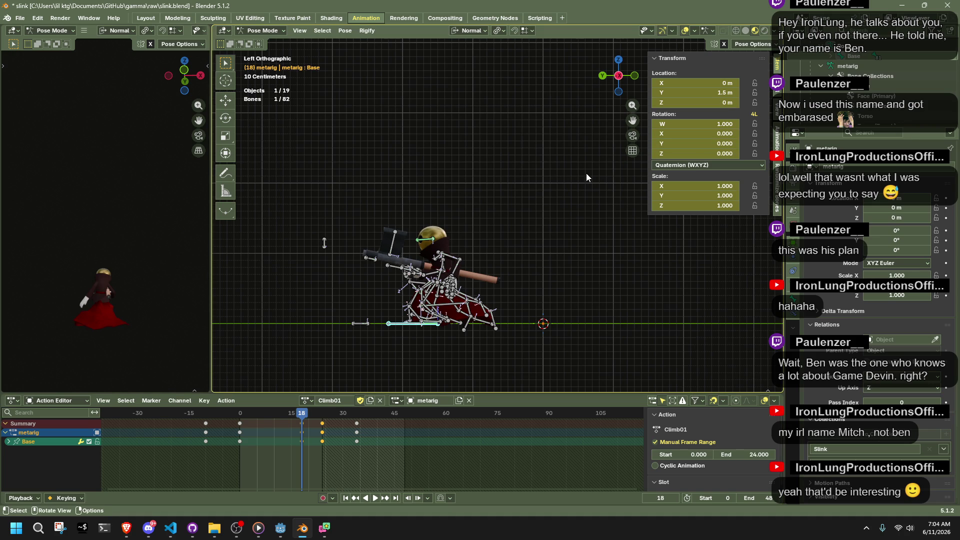
pyautogui.press('space')
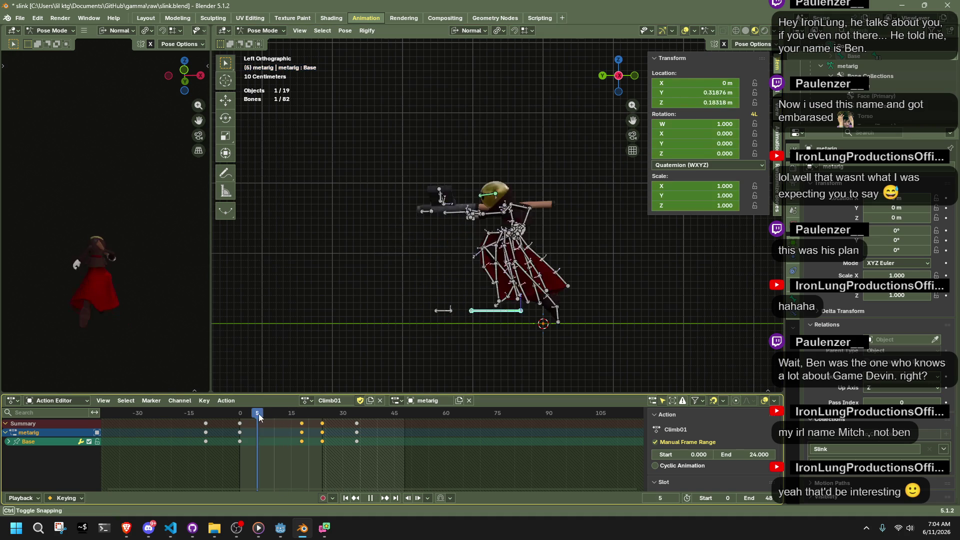
pyautogui.press('Escape')
pyautogui.click(720, 91)
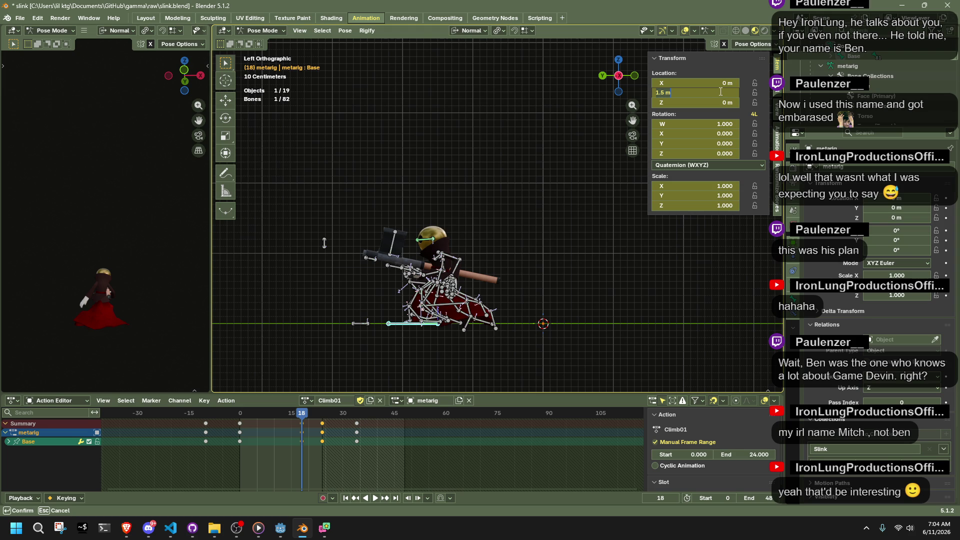
# Enter 0 m for the Base bone's Y location and scrub back to Climb01's start.
pyautogui.write('0')
pyautogui.press('Return')
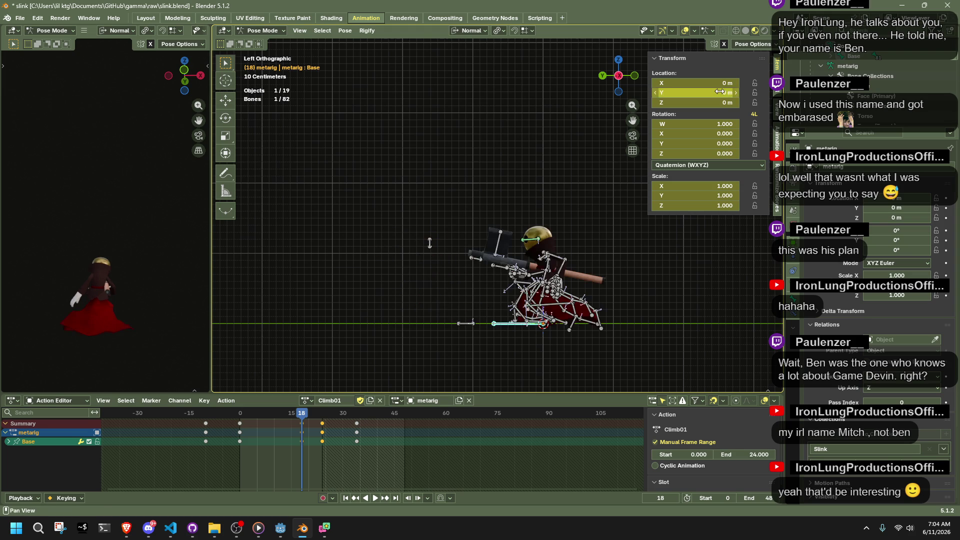
pyautogui.moveTo(207, 413)
pyautogui.mouseDown()
pyautogui.moveTo(259, 416)
pyautogui.moveTo(208, 418)
pyautogui.moveTo(238, 430)
pyautogui.moveTo(196, 437)
pyautogui.moveTo(264, 443)
pyautogui.moveTo(206, 454)
pyautogui.moveTo(241, 460)
pyautogui.mouseUp()
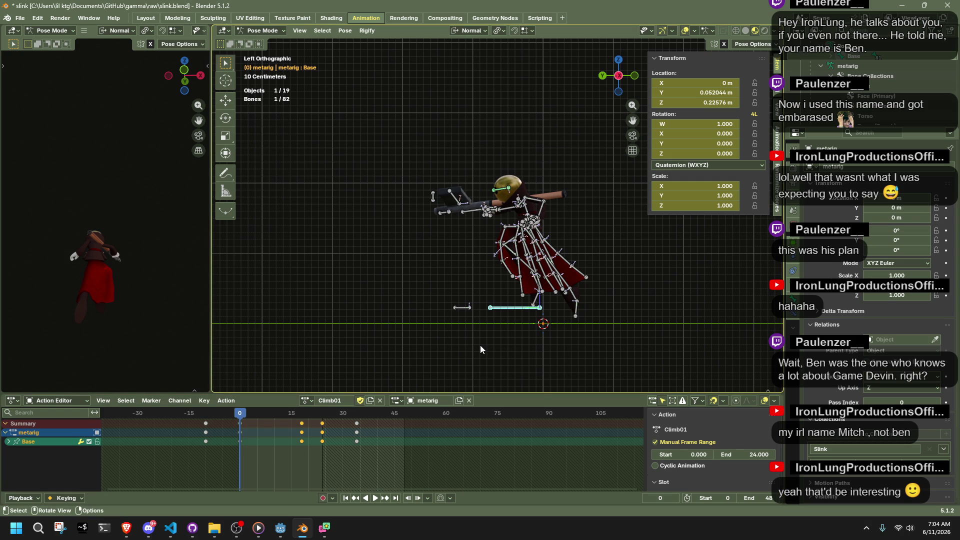
pyautogui.click(148, 527)
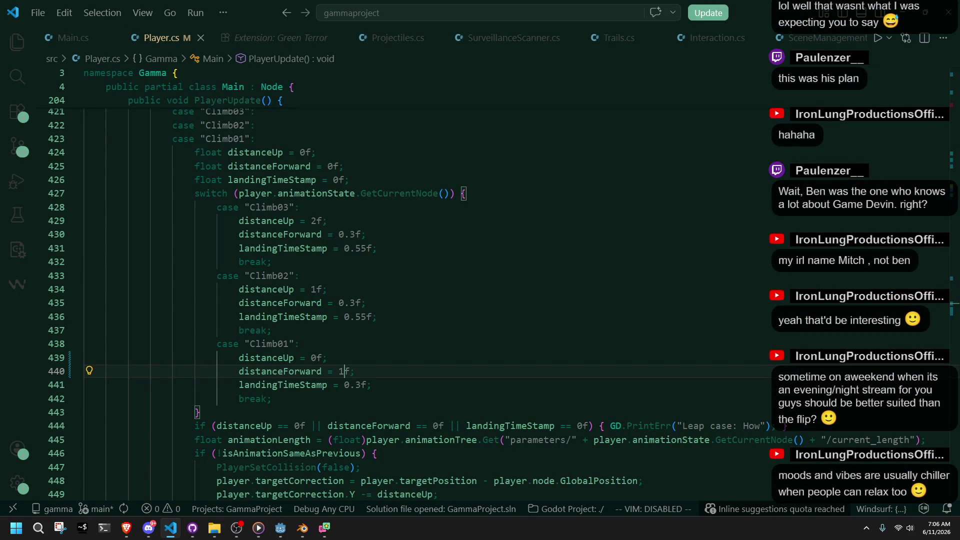
# Go to the end of Climb01's case line in Player.cs, then return to Blender.
pyautogui.click(418, 347)
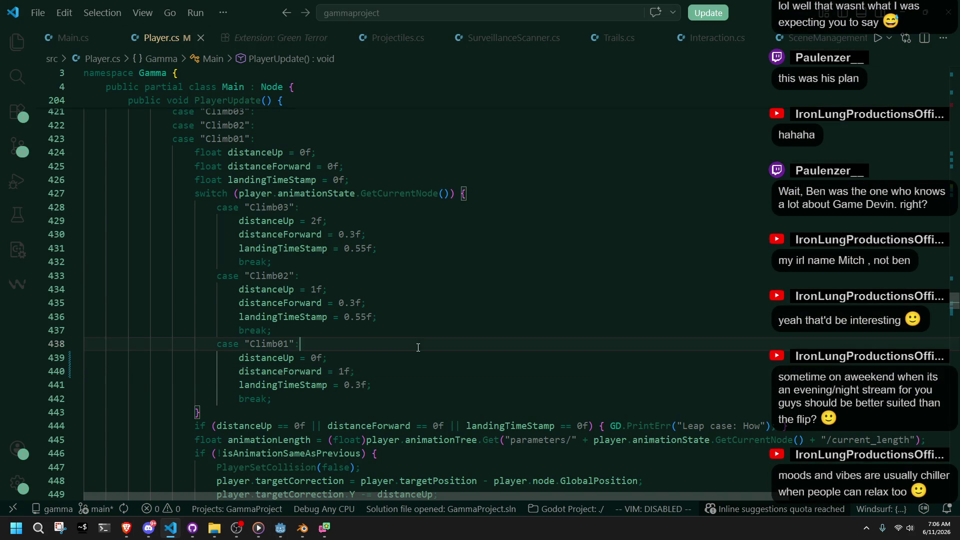
pyautogui.click(303, 528)
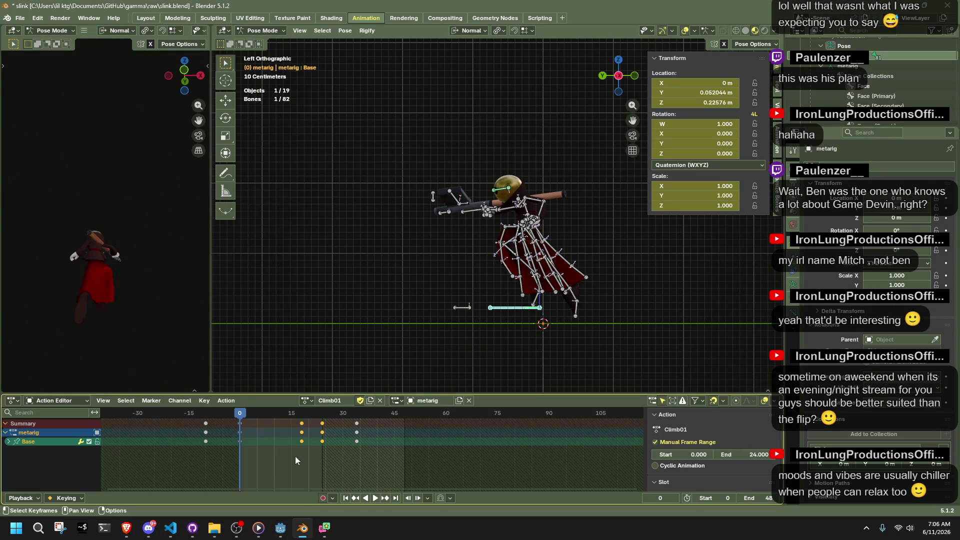
pyautogui.moveTo(241, 414)
pyautogui.mouseDown()
pyautogui.moveTo(204, 416)
pyautogui.moveTo(239, 416)
pyautogui.mouseUp()
pyautogui.moveTo(239, 416)
pyautogui.mouseDown()
pyautogui.moveTo(304, 435)
pyautogui.moveTo(239, 446)
pyautogui.moveTo(275, 454)
pyautogui.moveTo(241, 456)
pyautogui.mouseUp()
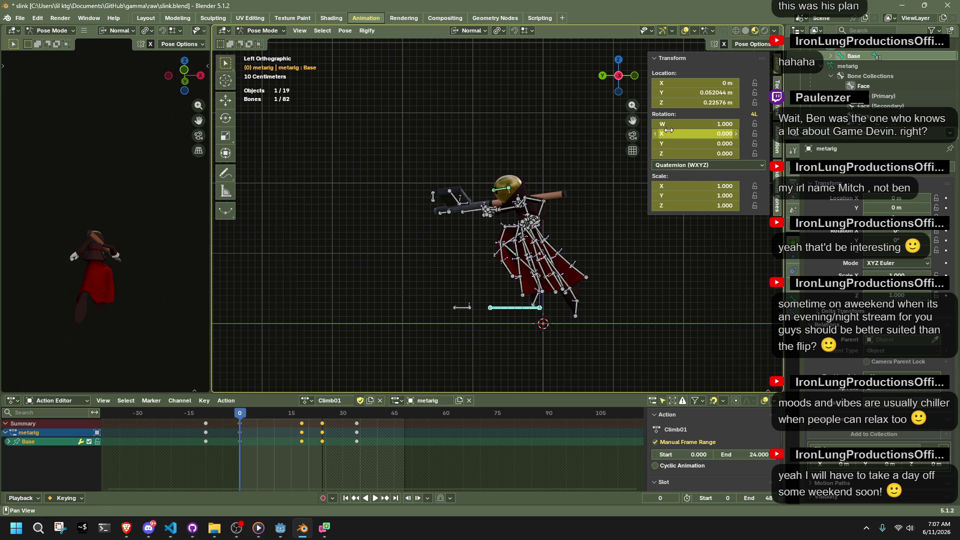
pyautogui.click(148, 528)
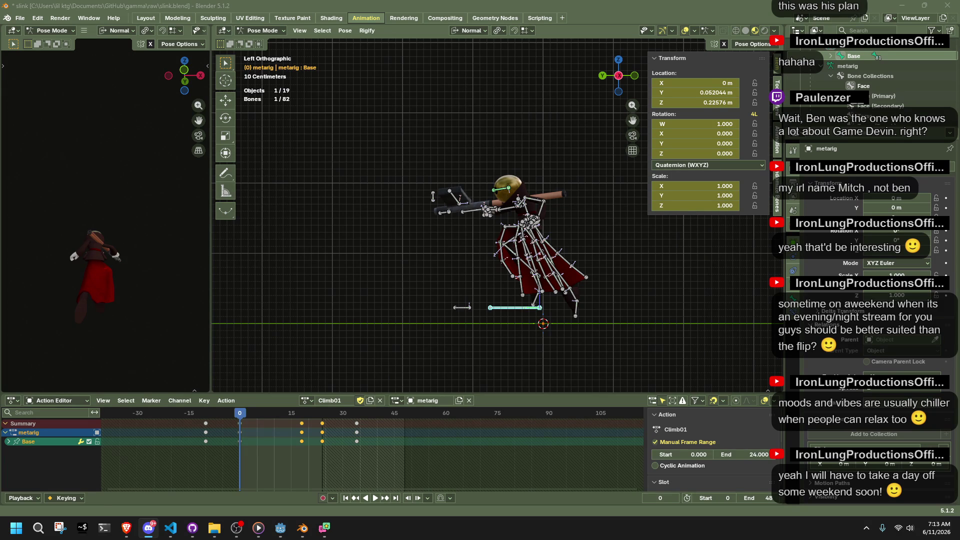
# Select only the Base bone at the first frame and switch to the left orthographic view.
pyautogui.click(505, 328)
pyautogui.moveTo(505, 328)
pyautogui.mouseDown(button='middle')
pyautogui.moveTo(553, 343)
pyautogui.moveTo(502, 331)
pyautogui.mouseUp(button='middle')
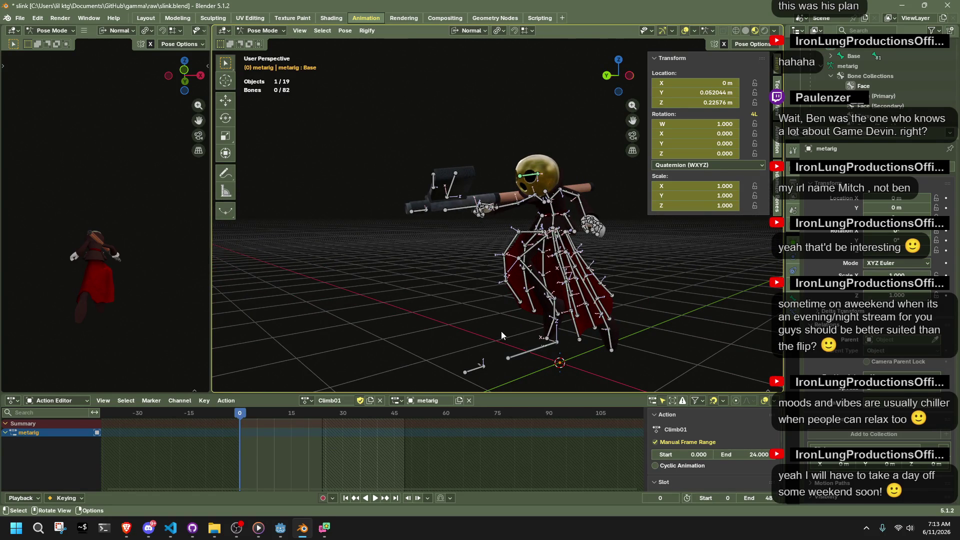
pyautogui.moveTo(501, 331); pyautogui.dragTo(417, 376, button='middle')
pyautogui.press('a')
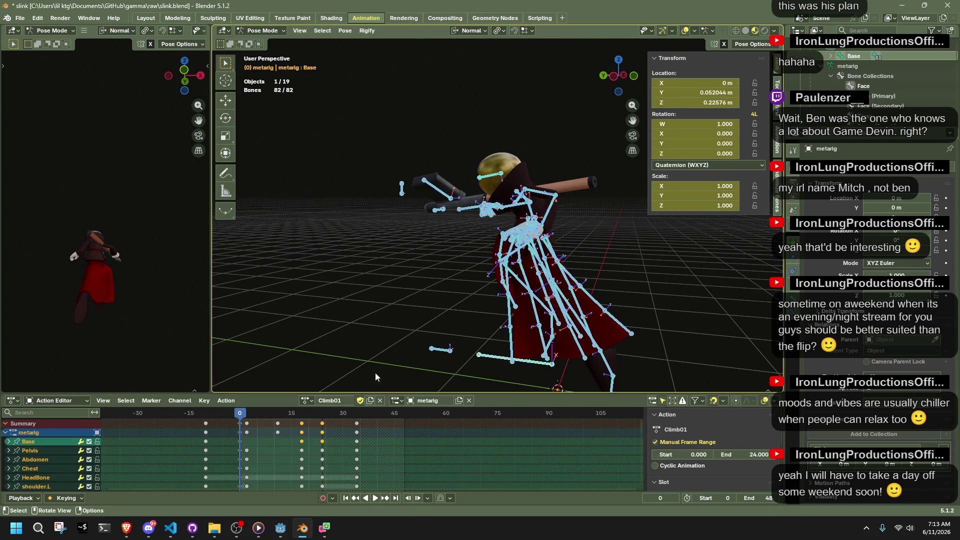
pyautogui.press('Right')
pyautogui.press('Right')
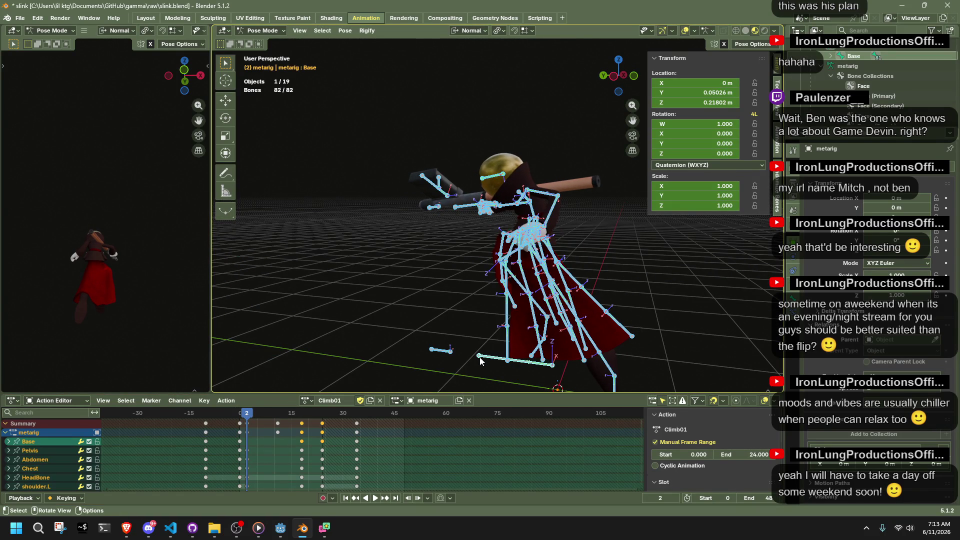
pyautogui.click(480, 359)
pyautogui.press('Left')
pyautogui.press('Left')
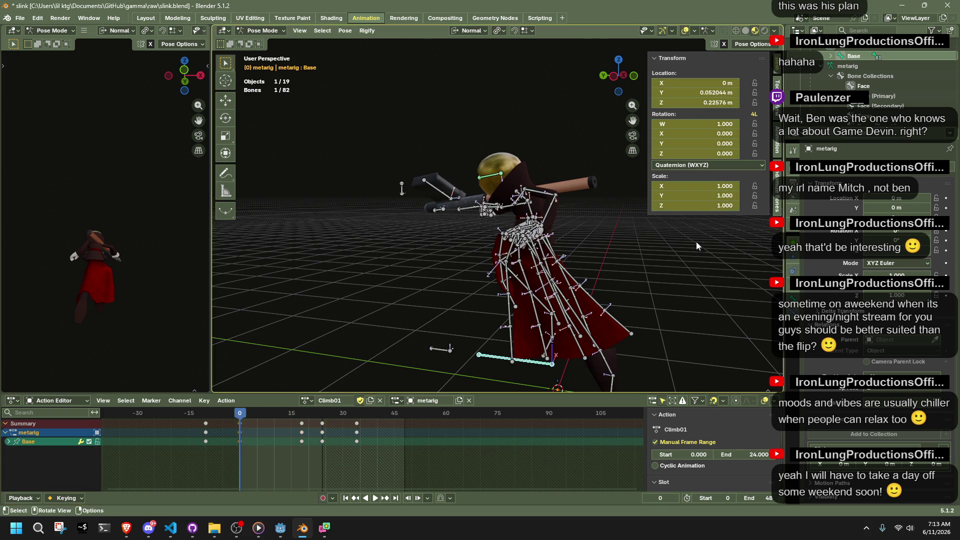
pyautogui.click(614, 76)
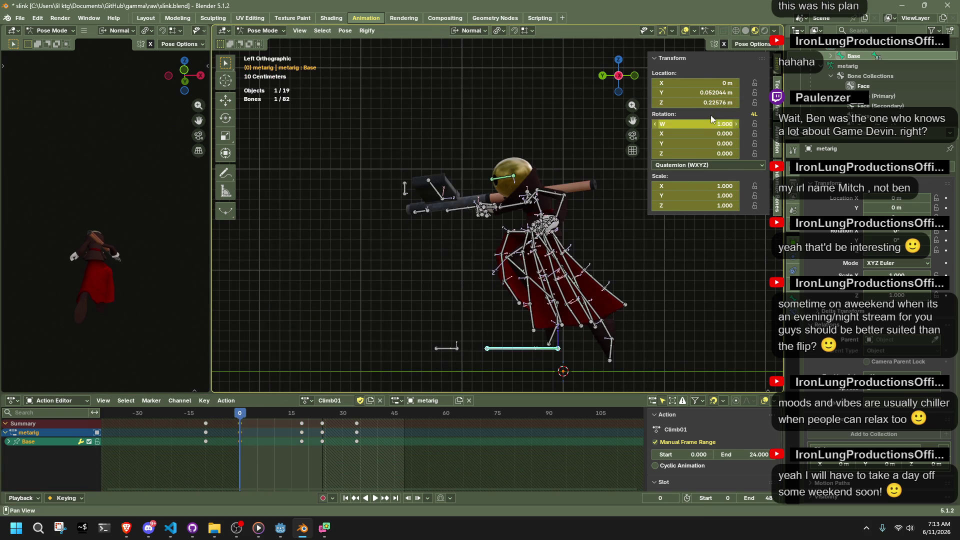
# Set the Base bone's Location Y and Z to 0, deselect all, and save slink.blend.
pyautogui.click(704, 96)
pyautogui.write('0')
pyautogui.press('Return')
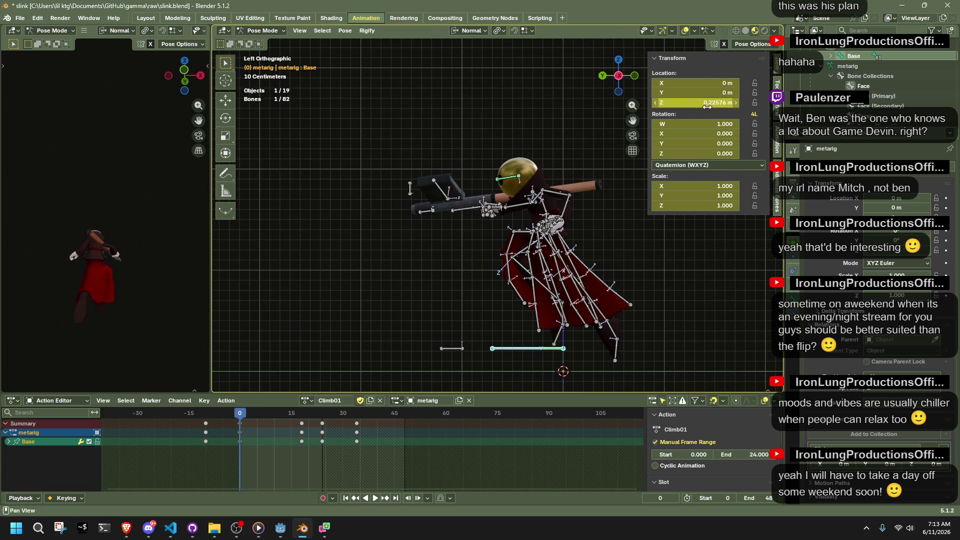
pyautogui.click(705, 102)
pyautogui.write('0')
pyautogui.press('Return')
pyautogui.click(671, 298)
pyautogui.hotkey('ctrl', 's')
# Export the rig as glTF, overwriting Slink.gltf, then switch to Godot.
pyautogui.press('q')
pyautogui.click(427, 324)
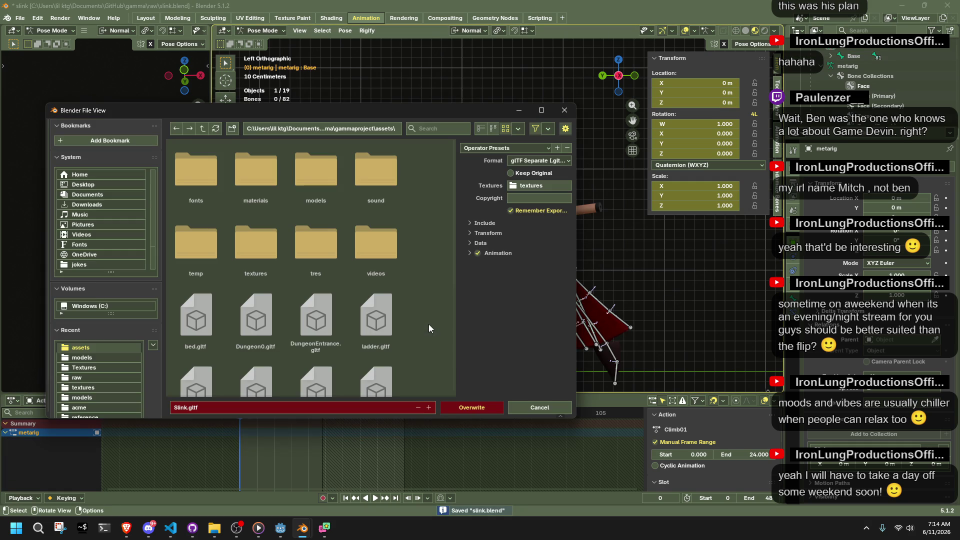
pyautogui.click(467, 405)
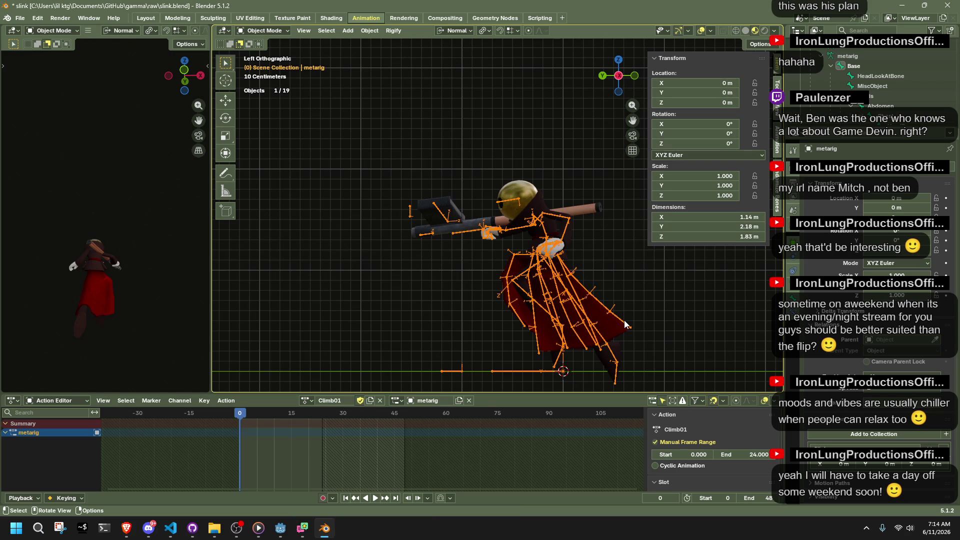
pyautogui.click(439, 337)
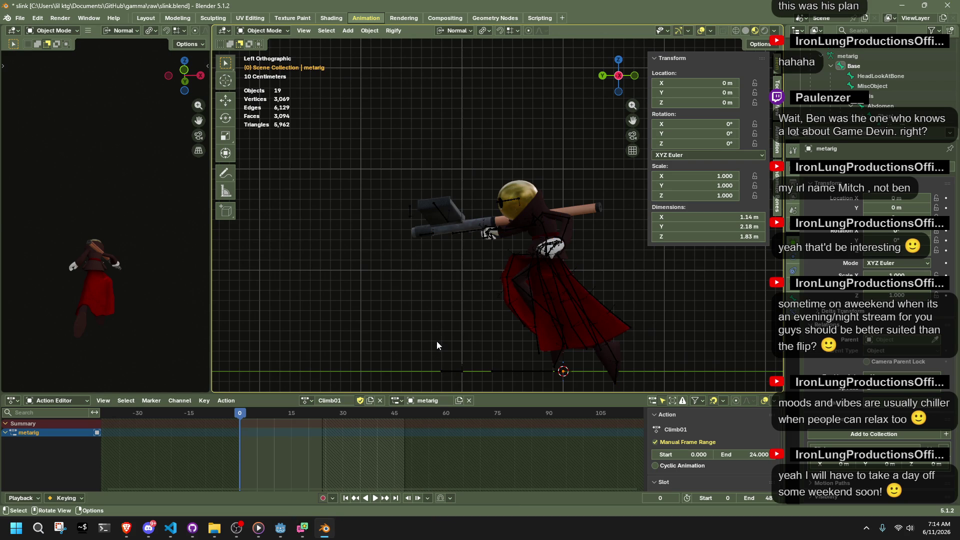
pyautogui.click(287, 531)
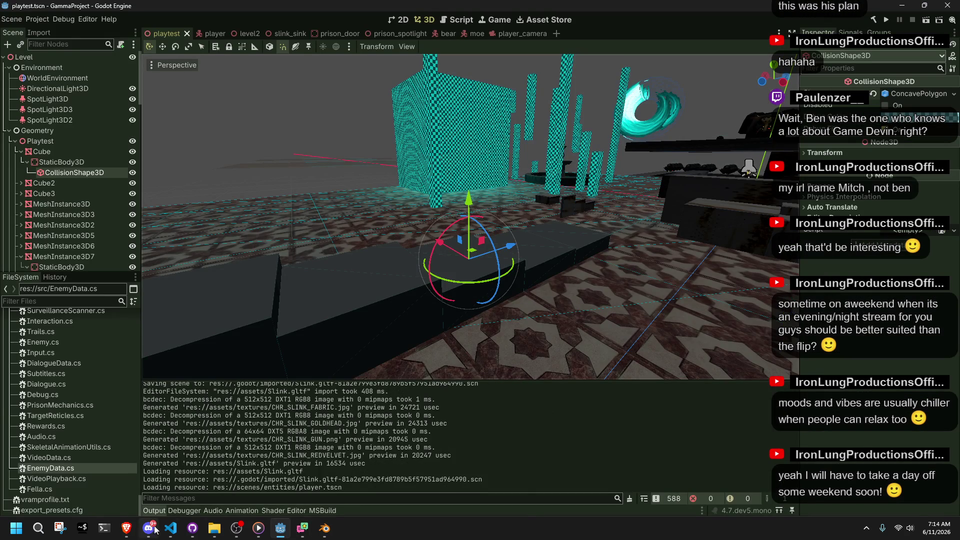
# Change Climb01's distanceForward in Player.cs from 1f to 0f, then return to Godot.
pyautogui.click(166, 529)
pyautogui.click(345, 370)
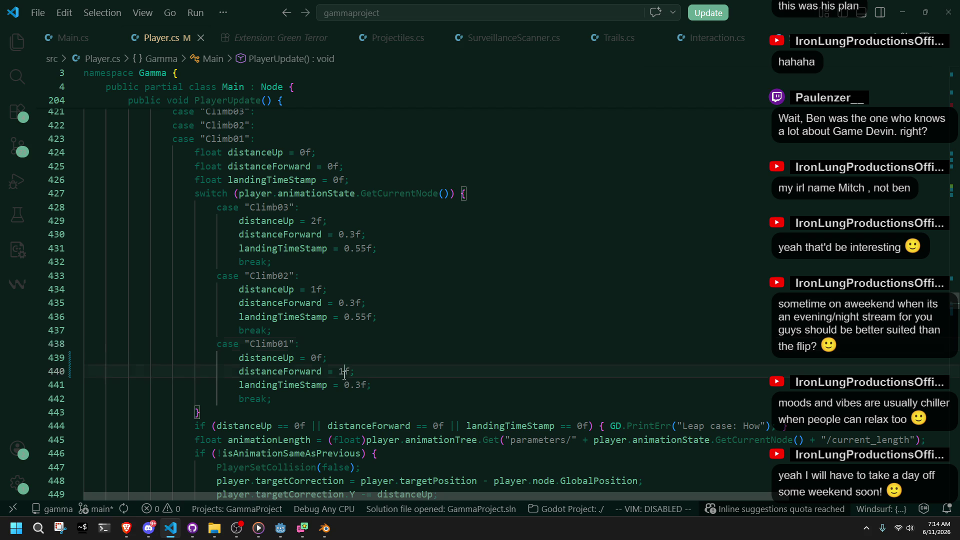
pyautogui.hotkey('alt', 'Tab')
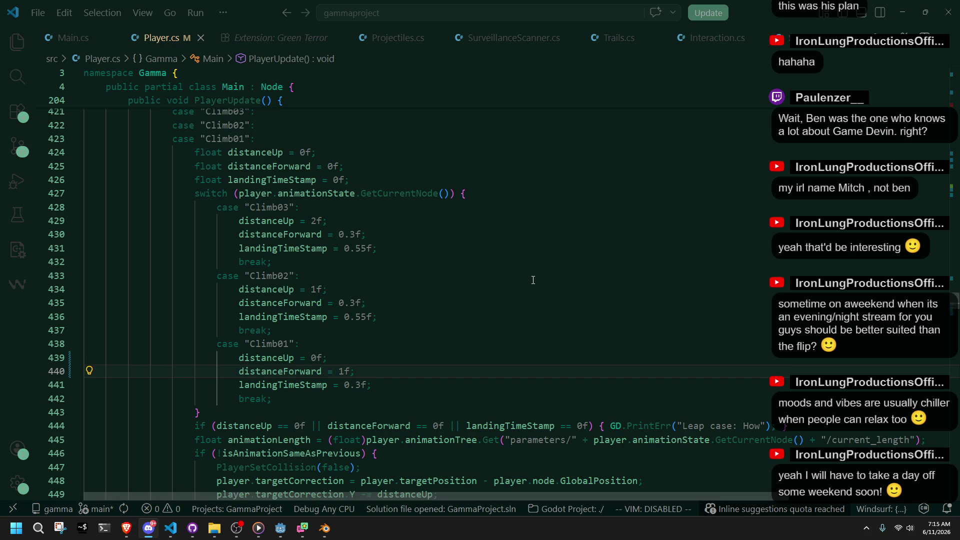
pyautogui.press('Up')
pyautogui.click(346, 368)
pyautogui.press('BackSpace')
pyautogui.write('0')
pyautogui.click(402, 410)
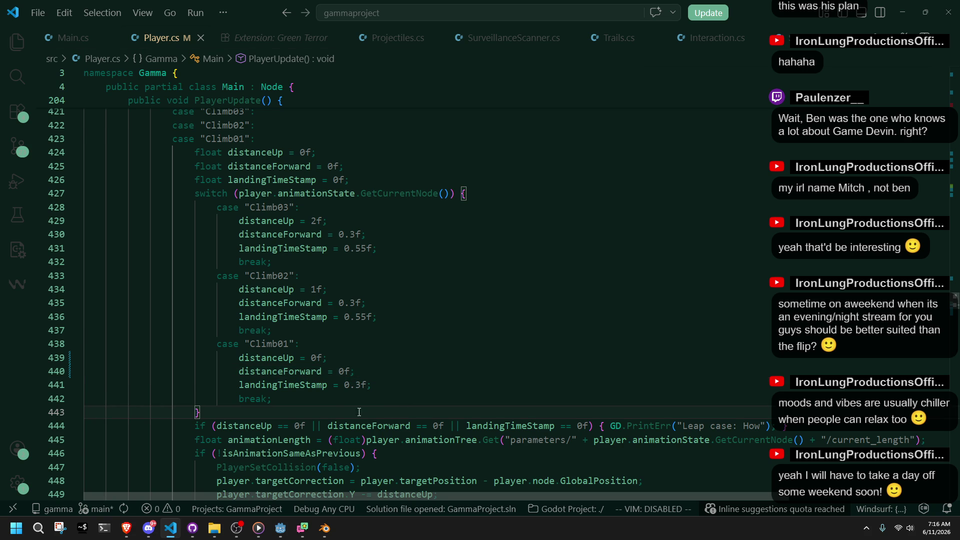
pyautogui.hotkey('alt', 'Tab')
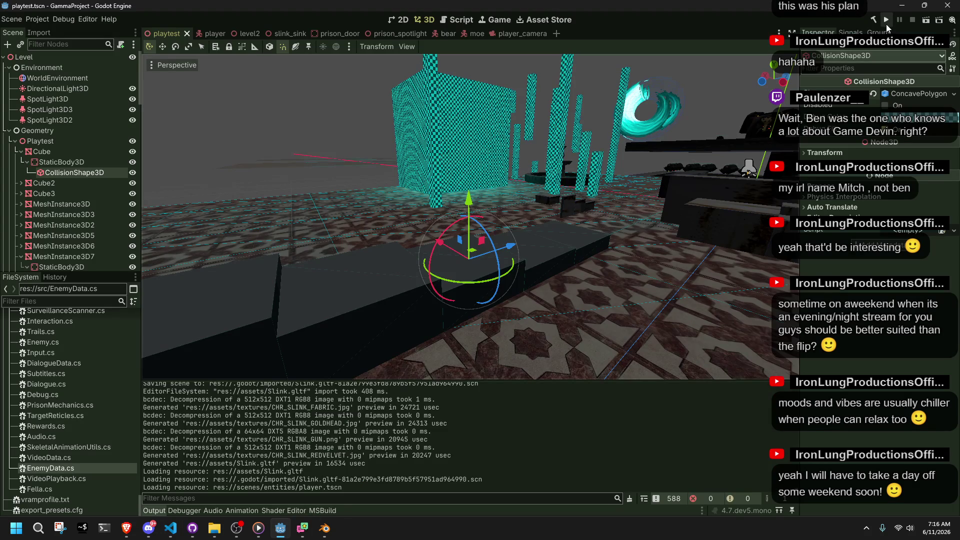
# Playtest the game, running, rolling and climbing onto the grey platform, then stop and return to code.
pyautogui.click(886, 23)
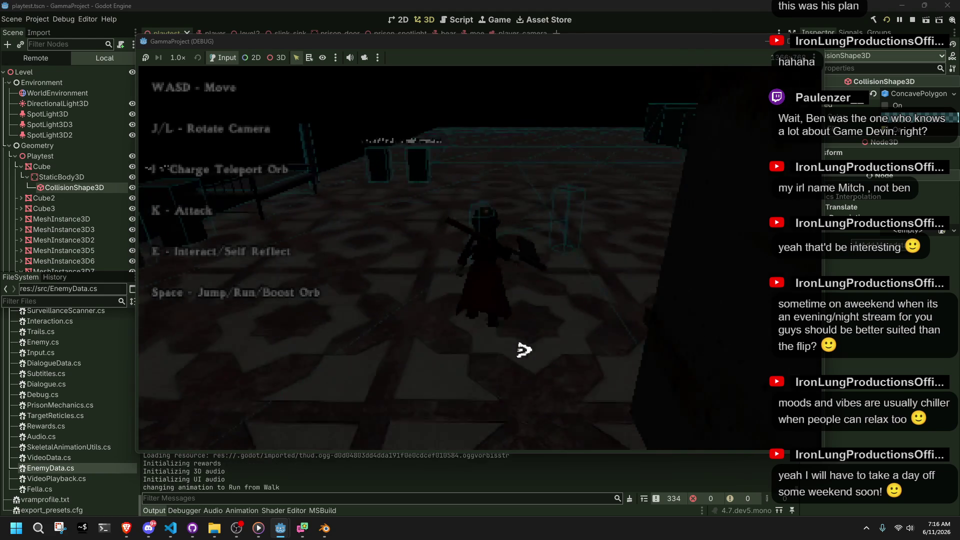
pyautogui.press('w')
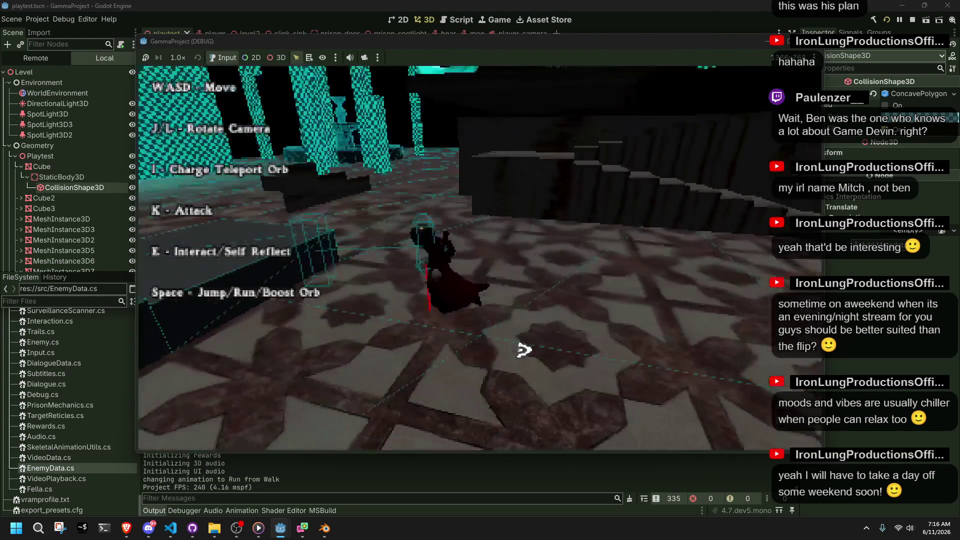
pyautogui.press('space')
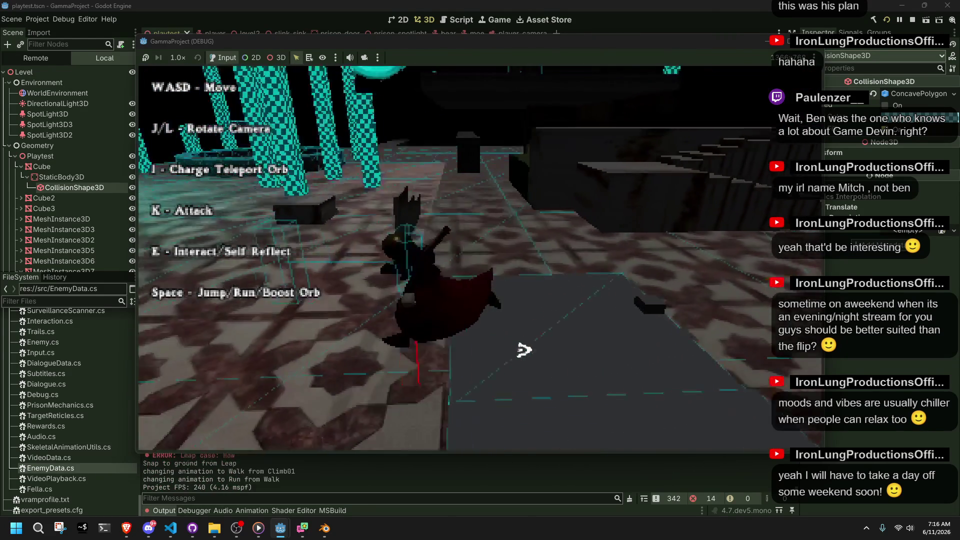
pyautogui.press('j')
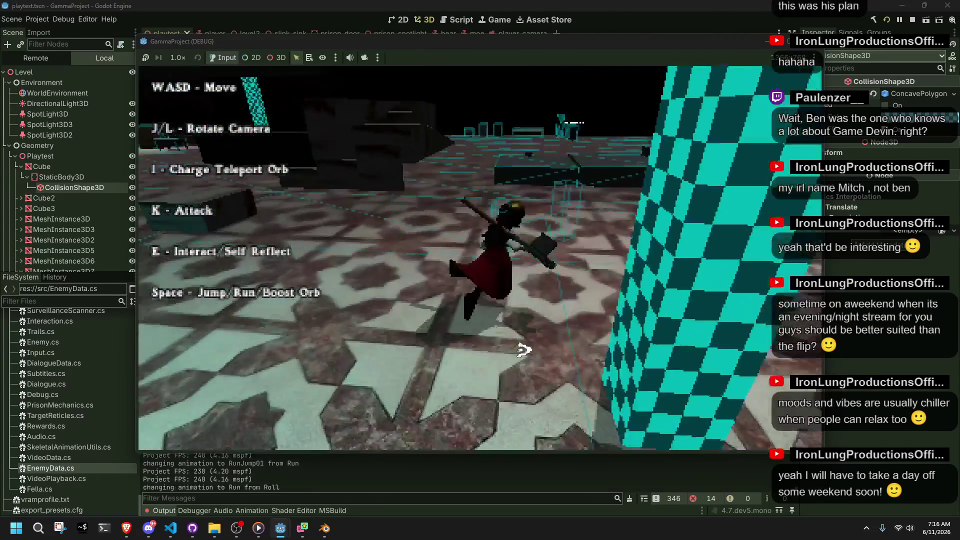
pyautogui.press('space')
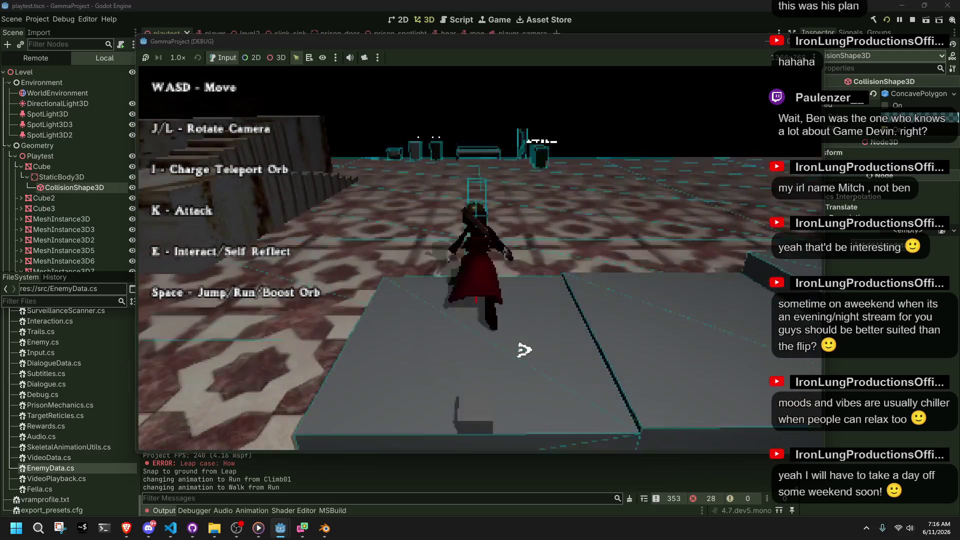
pyautogui.press('F8')
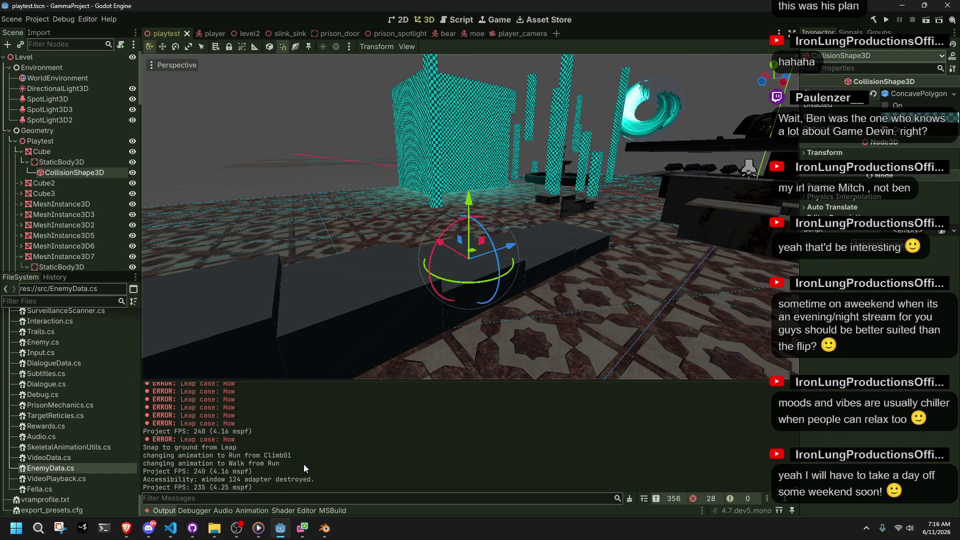
pyautogui.hotkey('alt', 'Tab')
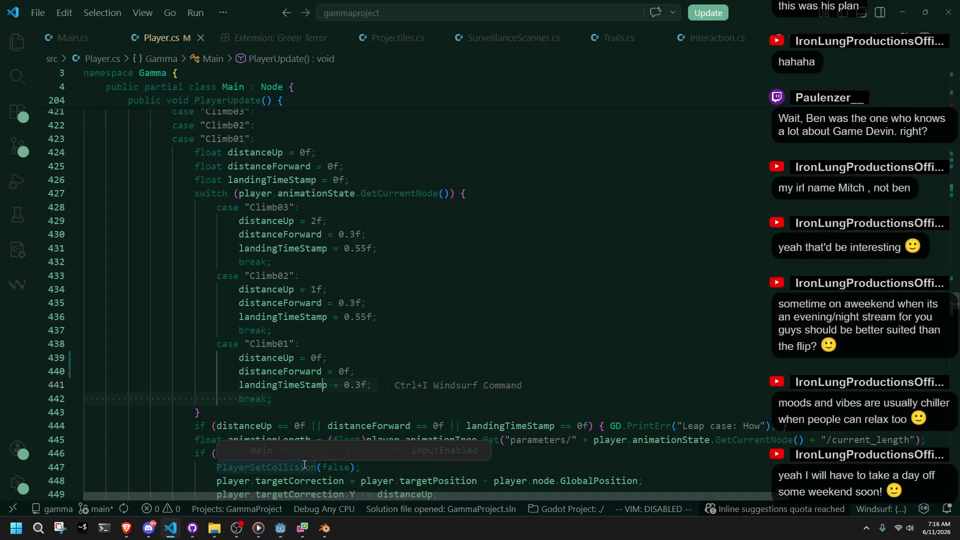
# Inspect Climb01's 0.3f landingTimeStamp on line 441 and its other uses.
pyautogui.click(459, 401)
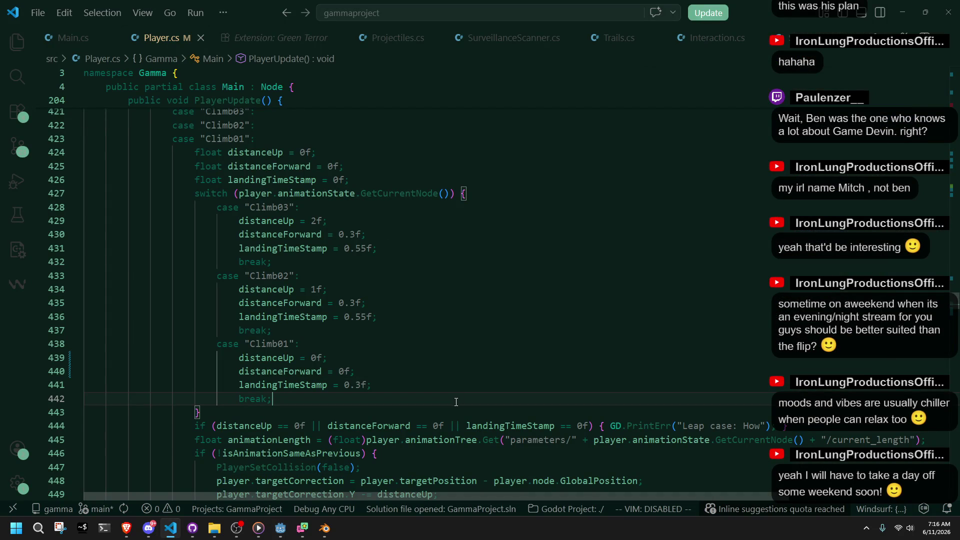
pyautogui.doubleClick(470, 425)
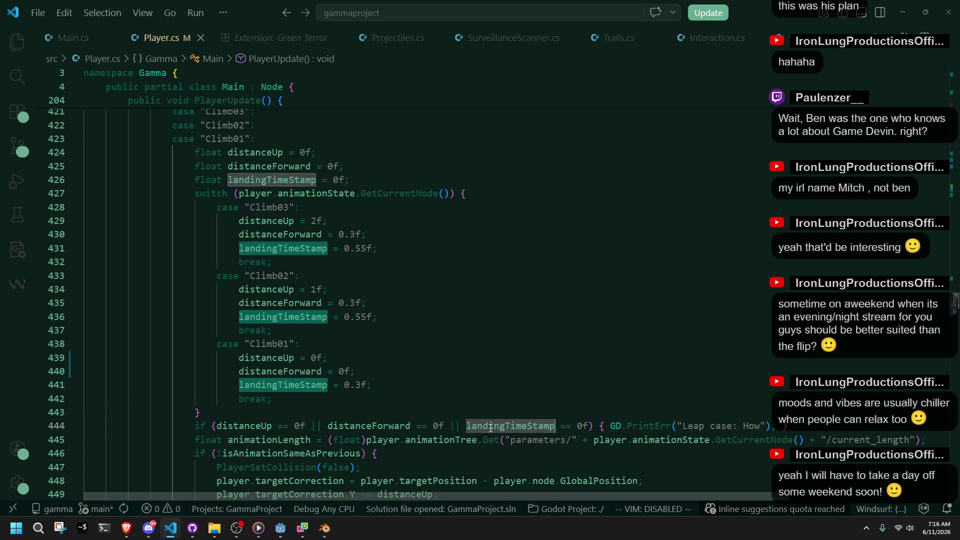
pyautogui.click(344, 385)
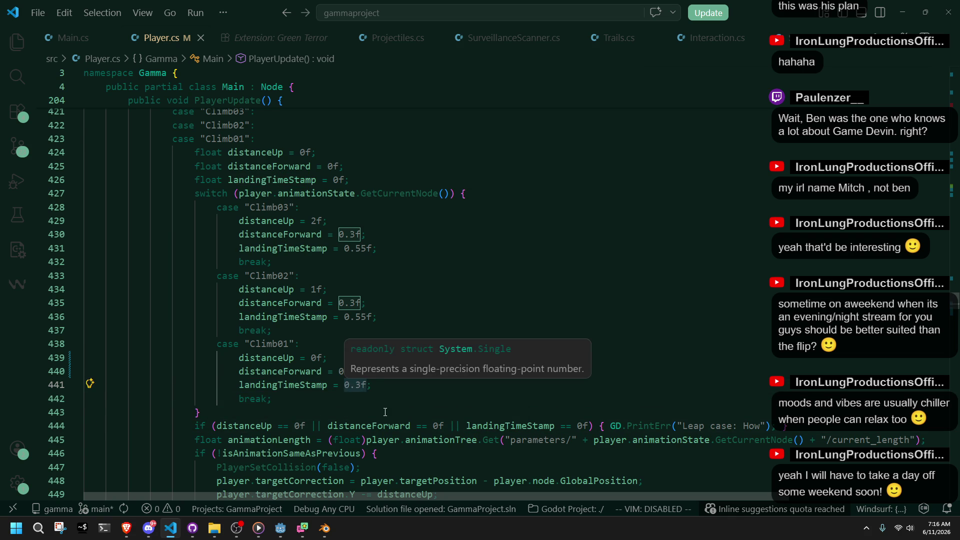
pyautogui.moveTo(344, 385); pyautogui.dragTo(361, 390)
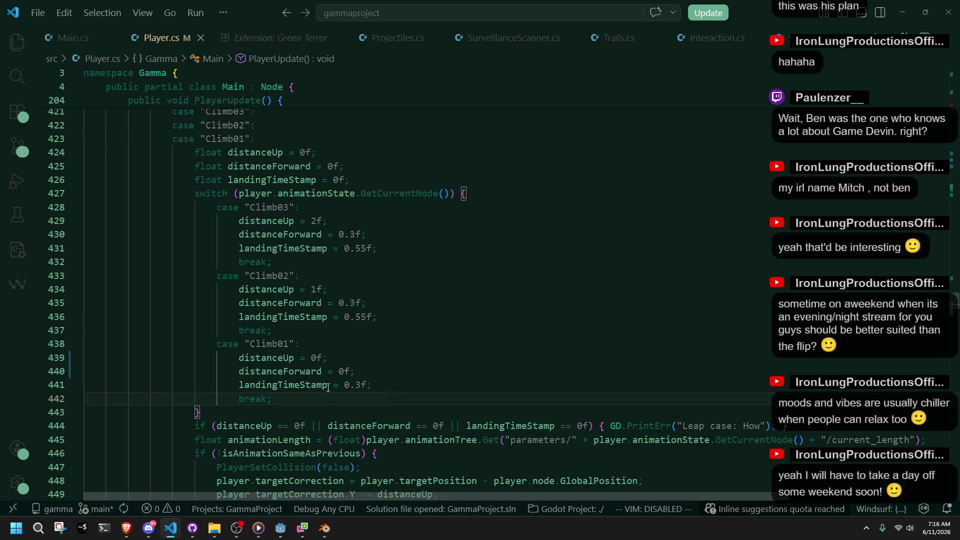
pyautogui.doubleClick(296, 386)
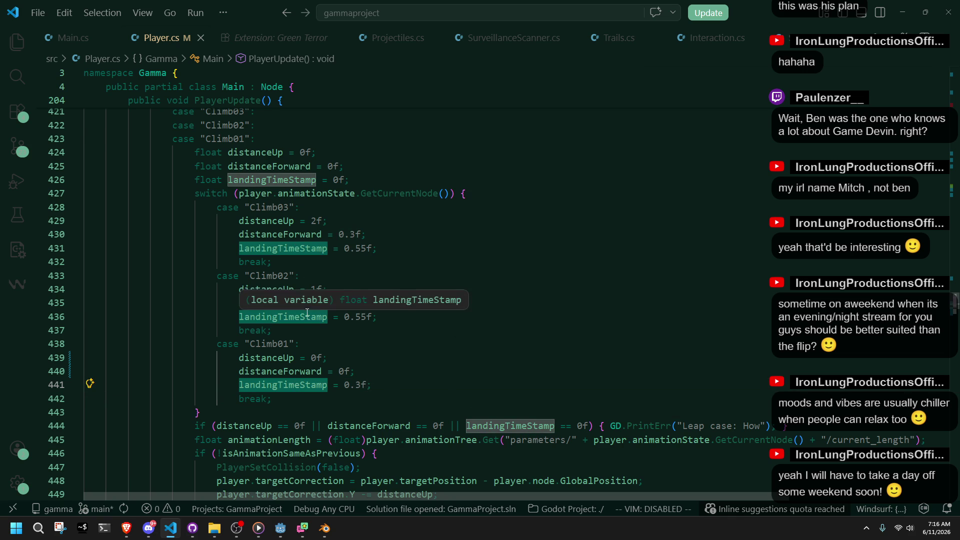
pyautogui.click(361, 385)
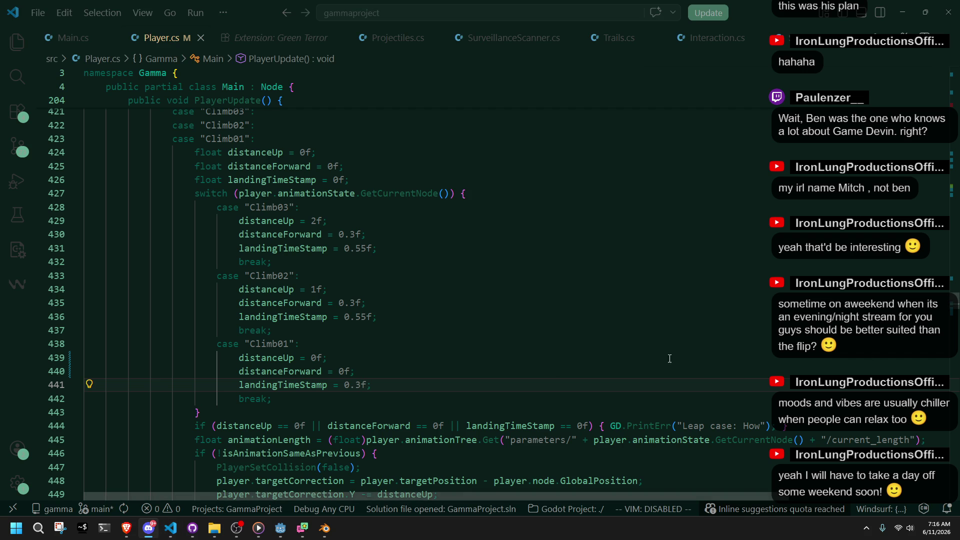
pyautogui.click(614, 352)
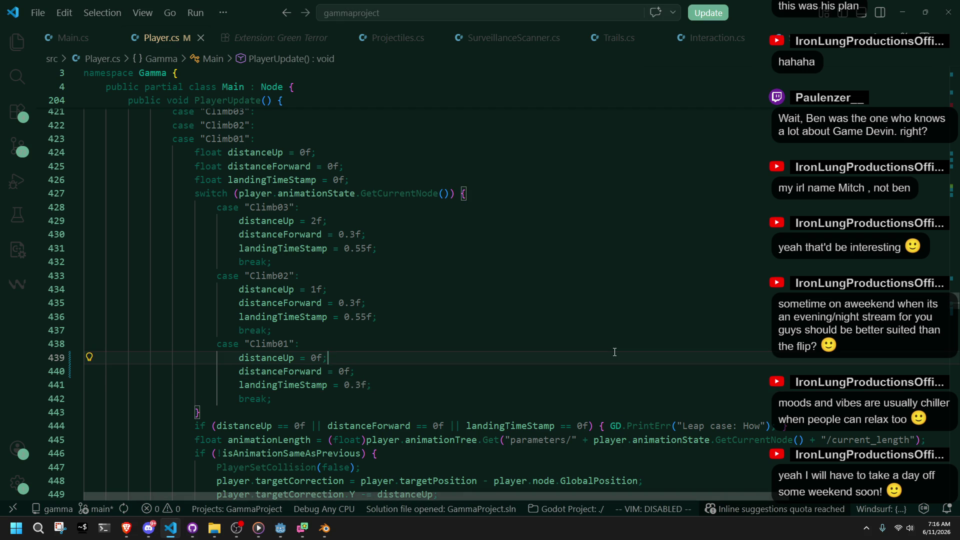
pyautogui.scroll(-2, 615, 352)
pyautogui.scroll(-3, 614, 351)
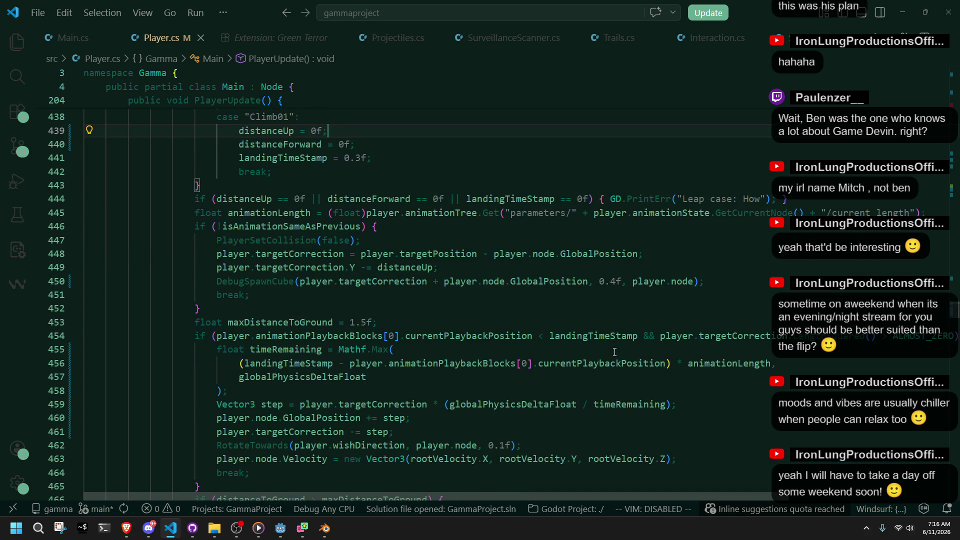
pyautogui.click(615, 352)
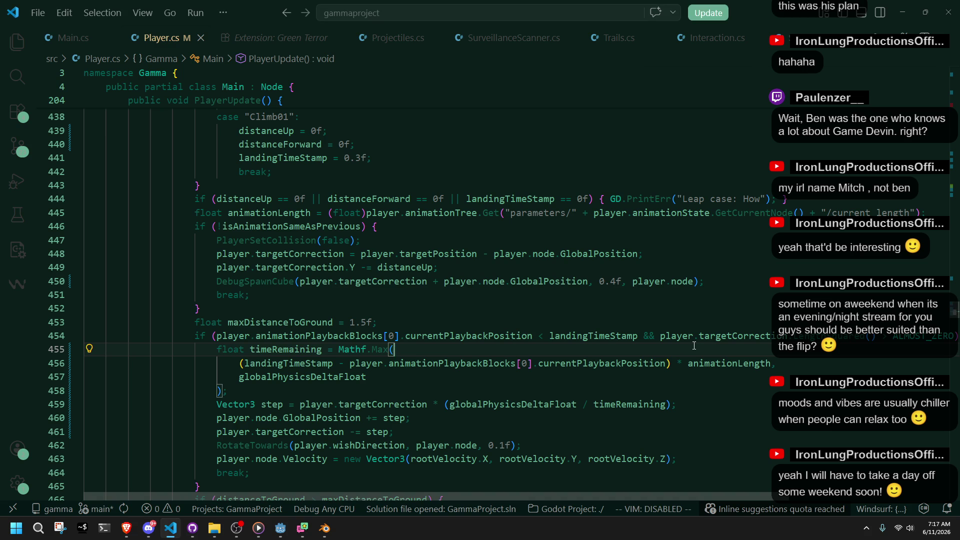
# Review the timeRemaining calculation using landingTimeStamp around lines 455-458.
pyautogui.doubleClick(720, 377)
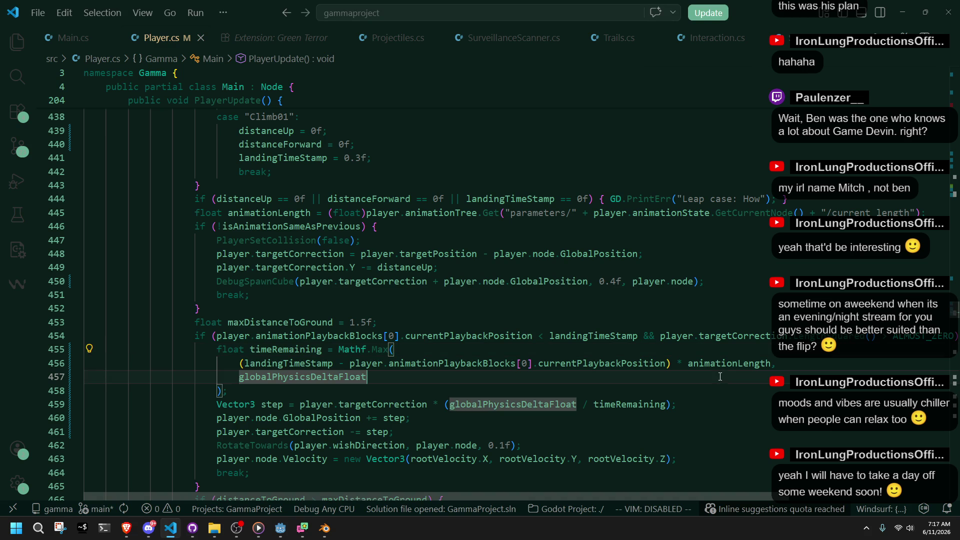
pyautogui.click(691, 389)
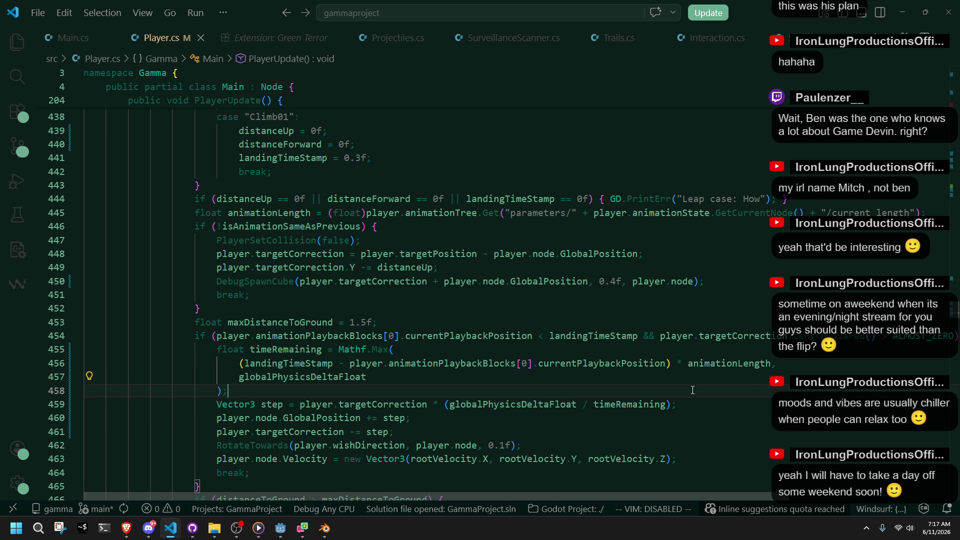
pyautogui.click(335, 378)
pyautogui.click(332, 364)
pyautogui.click(335, 380)
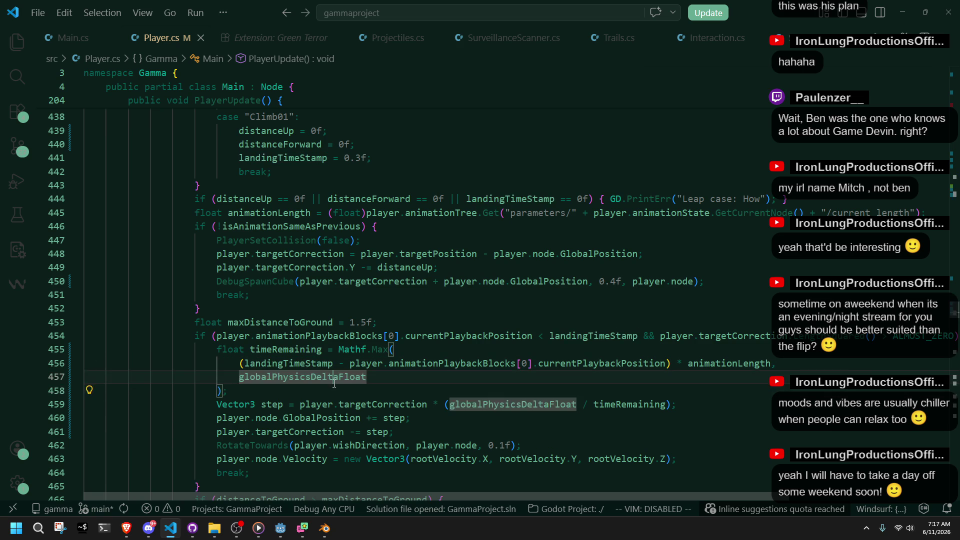
pyautogui.click(710, 391)
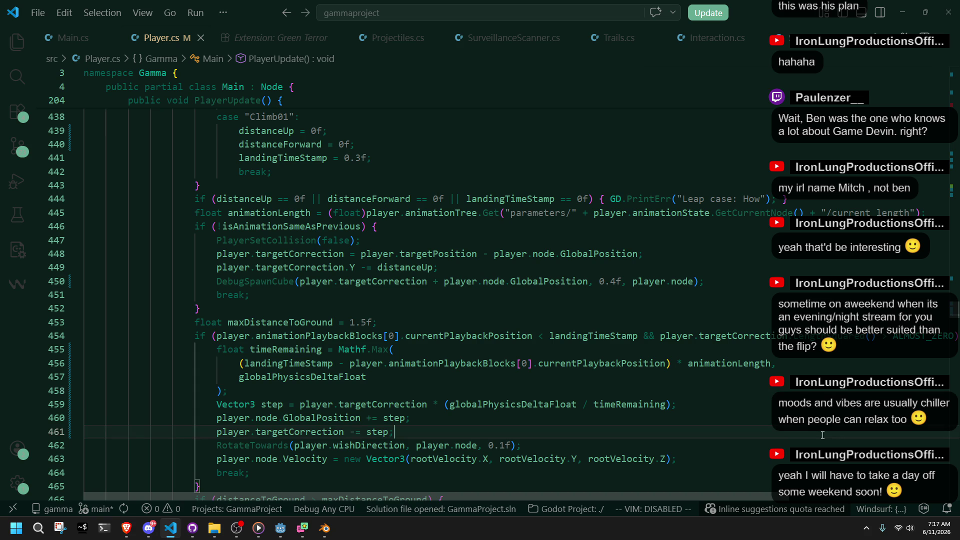
pyautogui.scroll(4, 697, 395)
# Replace both || operators on line 444 with &&, save Player.cs, and rerun the game in Godot.
pyautogui.click(555, 350)
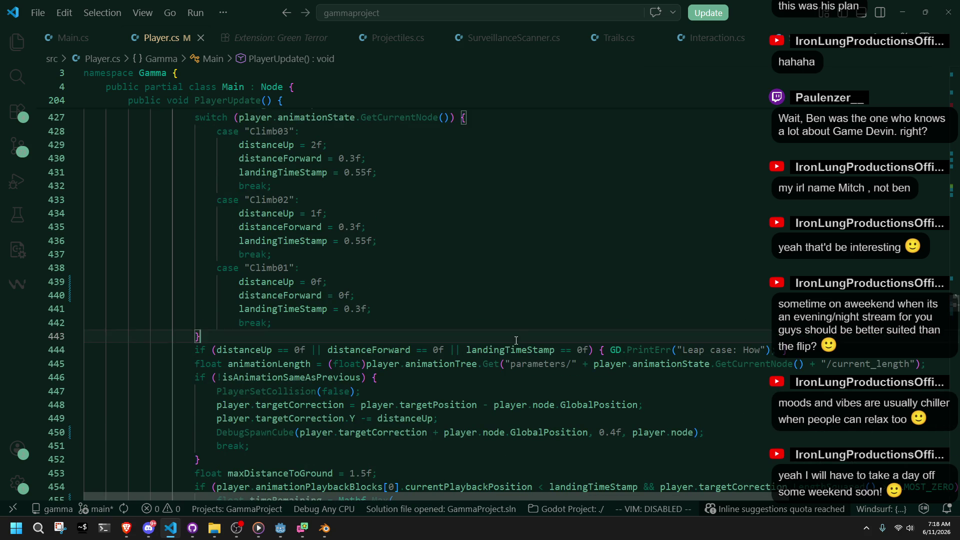
pyautogui.click(323, 350)
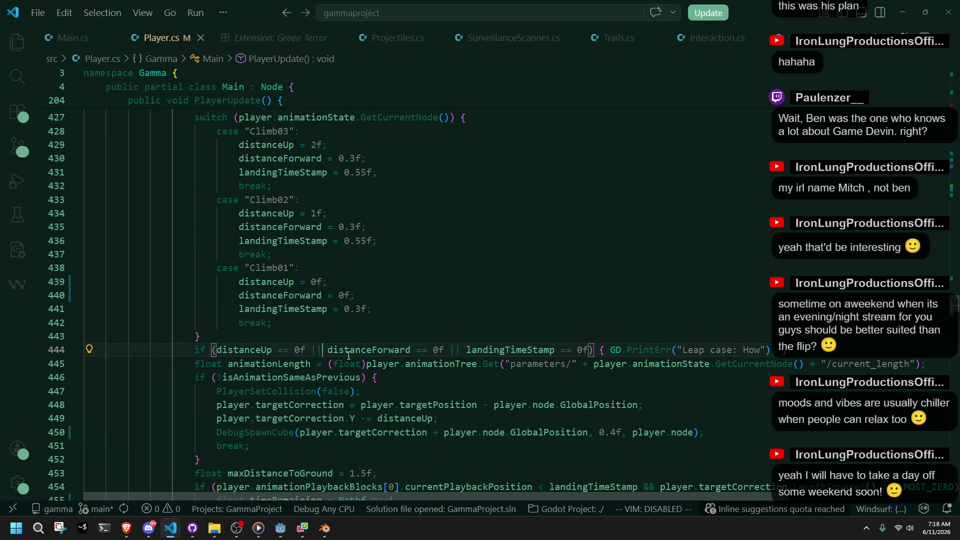
pyautogui.press('BackSpace')
pyautogui.press('BackSpace')
pyautogui.write('&&')
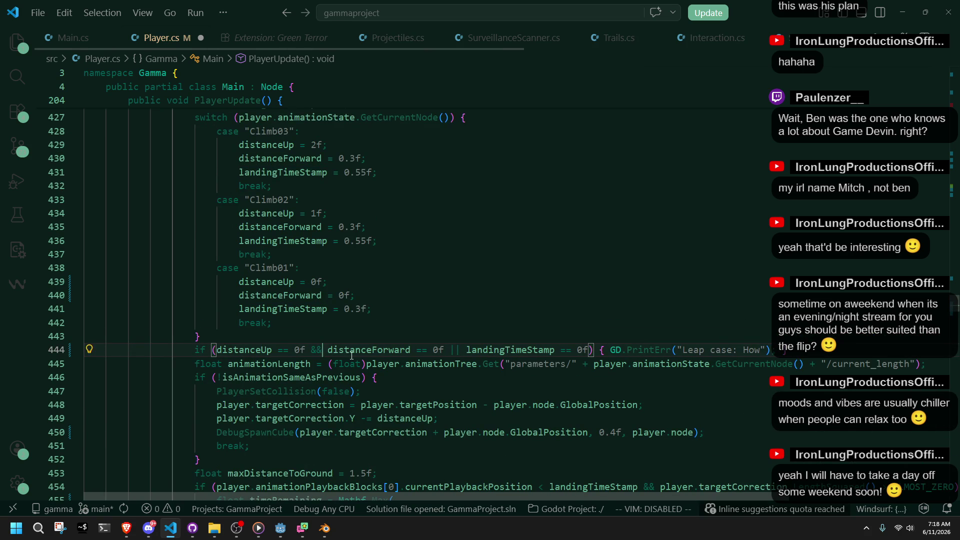
pyautogui.click(464, 350)
pyautogui.press('BackSpace')
pyautogui.press('BackSpace')
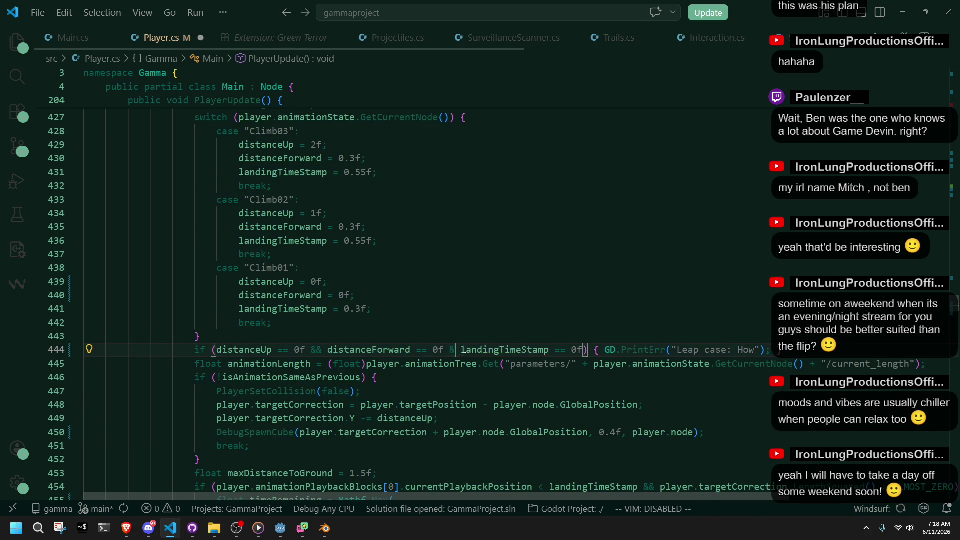
pyautogui.write('&&')
pyautogui.click(571, 363)
pyautogui.hotkey('ctrl', 's')
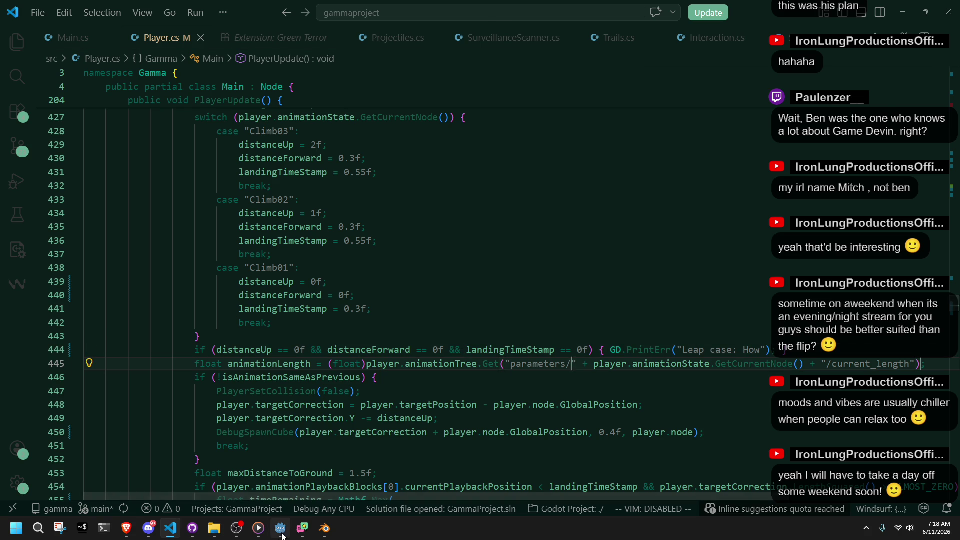
pyautogui.click(280, 528)
pyautogui.click(886, 20)
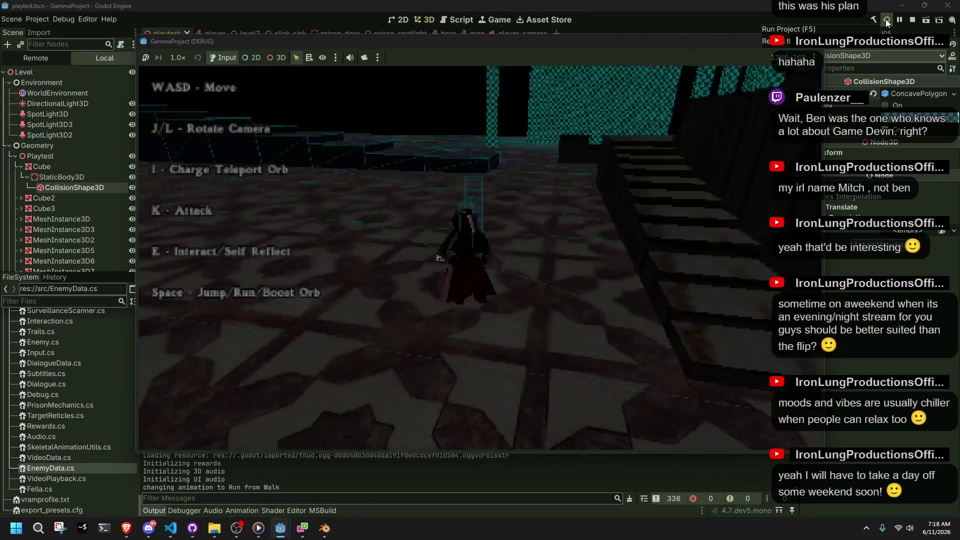
# Run the character onto the raised platform twice, leaping off, then stop the game and return to Player.cs.
pyautogui.press('w')
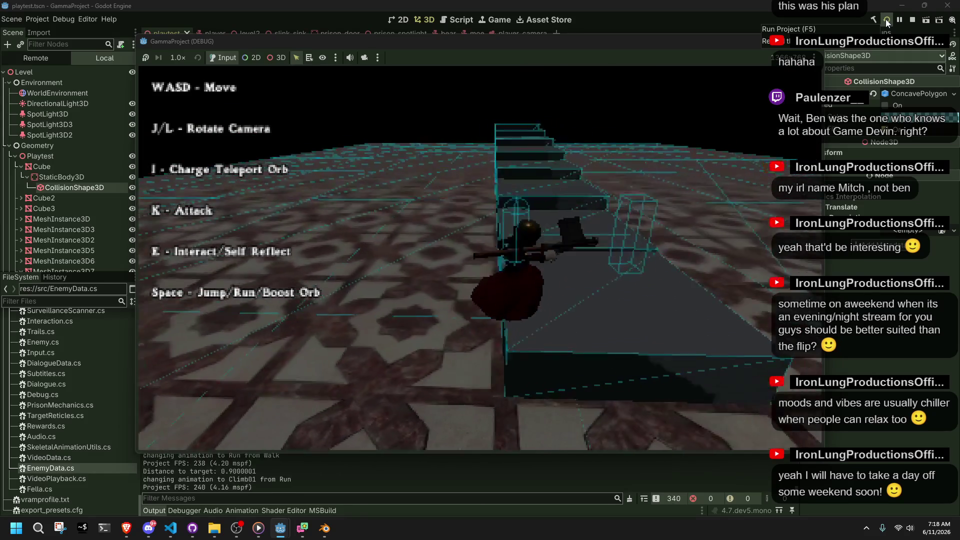
pyautogui.press('space')
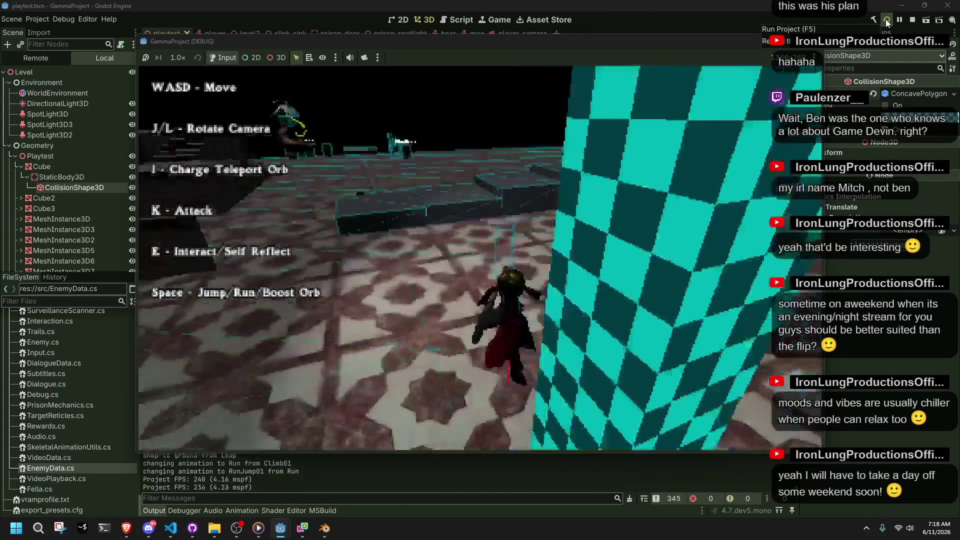
pyautogui.press('w')
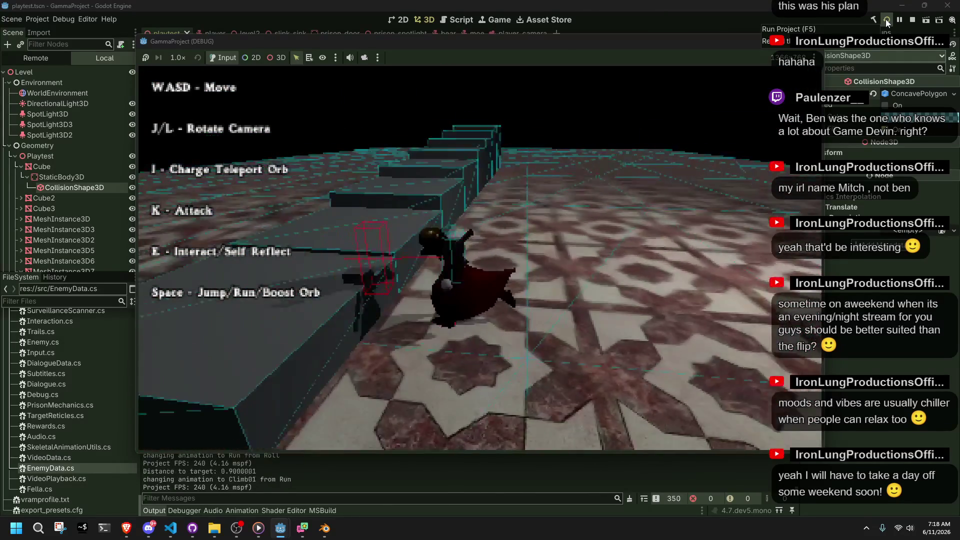
pyautogui.press('space')
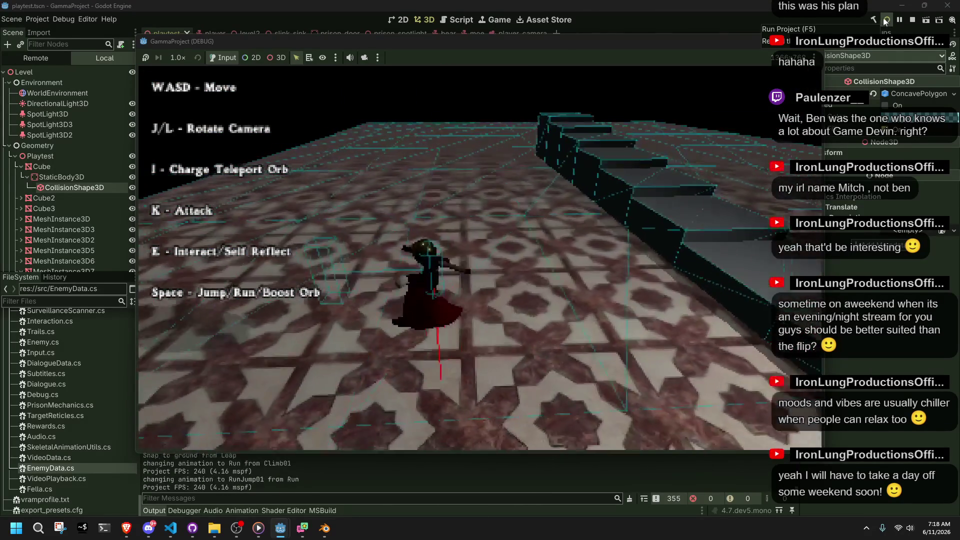
pyautogui.press('F8')
pyautogui.hotkey('alt', 'Tab')
pyautogui.click(544, 389)
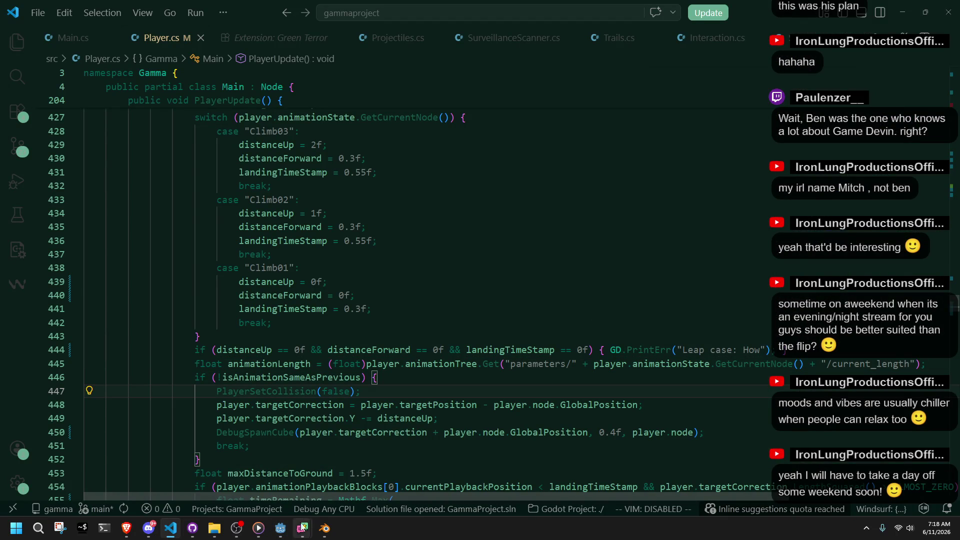
# In Blender, put the metarig in Pose Mode, select all bones and play Climb01.
pyautogui.click(280, 528)
pyautogui.click(325, 528)
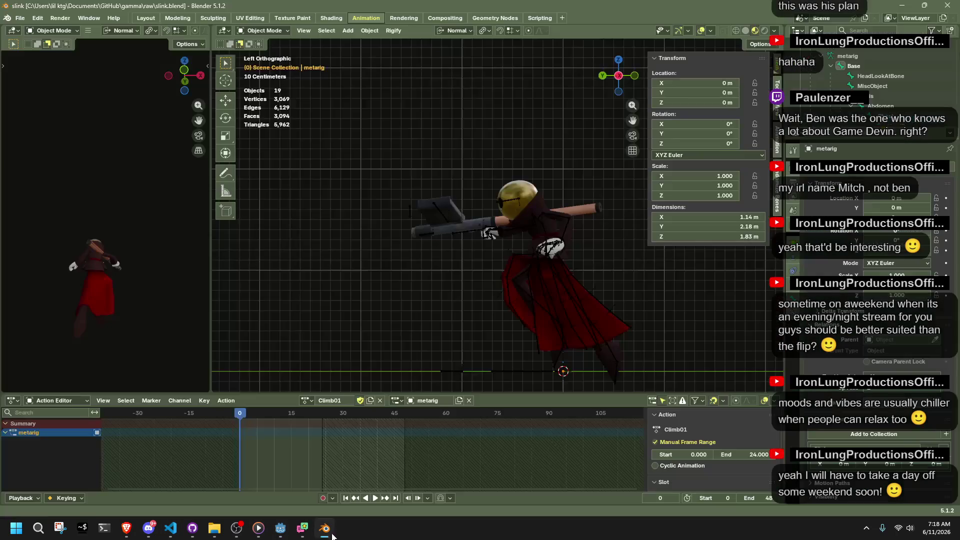
pyautogui.click(521, 270)
pyautogui.hotkey('ctrl', 'Tab')
pyautogui.moveTo(251, 416)
pyautogui.mouseDown()
pyautogui.moveTo(297, 424)
pyautogui.moveTo(235, 416)
pyautogui.moveTo(322, 451)
pyautogui.moveTo(220, 455)
pyautogui.moveTo(320, 465)
pyautogui.moveTo(242, 468)
pyautogui.moveTo(289, 471)
pyautogui.moveTo(257, 470)
pyautogui.mouseUp()
pyautogui.press('a')
pyautogui.press('space')
# Set the Base bone's Location Y to 0.6 m, key it at frame 24, and replay.
pyautogui.click(476, 379)
pyautogui.moveTo(258, 419); pyautogui.dragTo(325, 429)
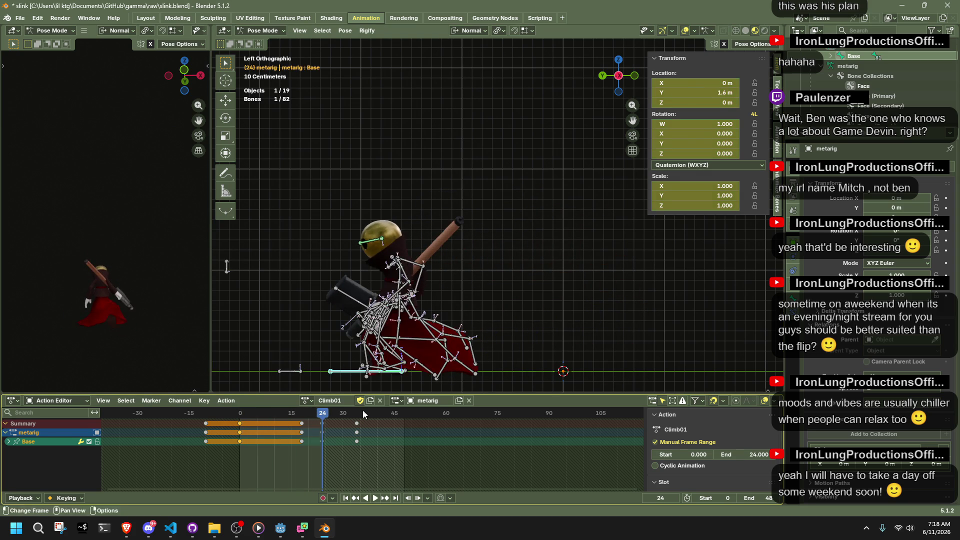
pyautogui.click(712, 94)
pyautogui.write('0.6')
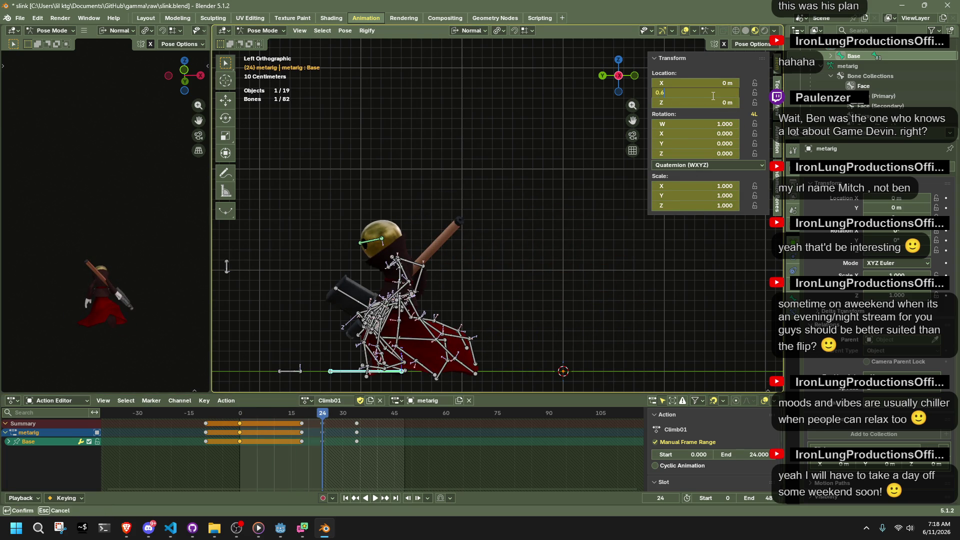
pyautogui.press('Return')
pyautogui.press('i')
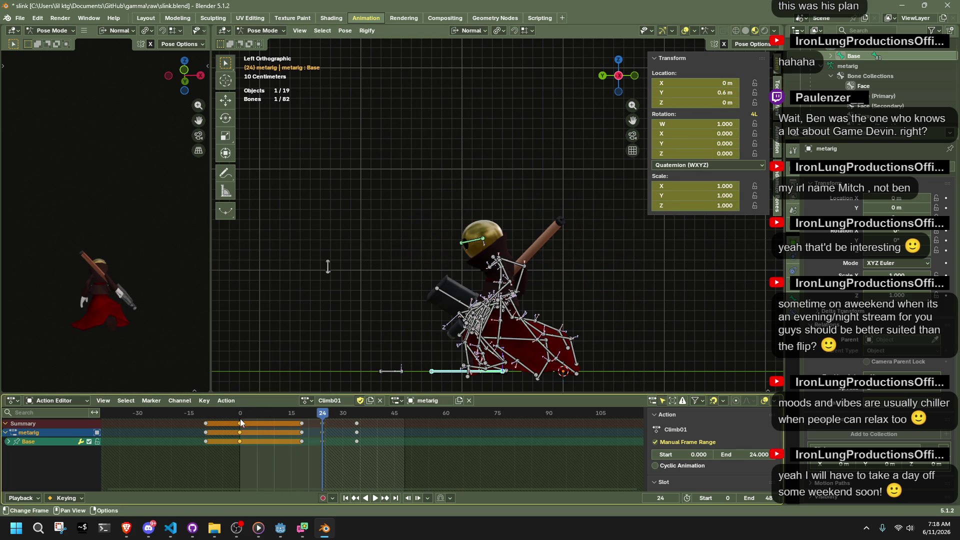
pyautogui.click(239, 417)
pyautogui.press('space')
pyautogui.press('space')
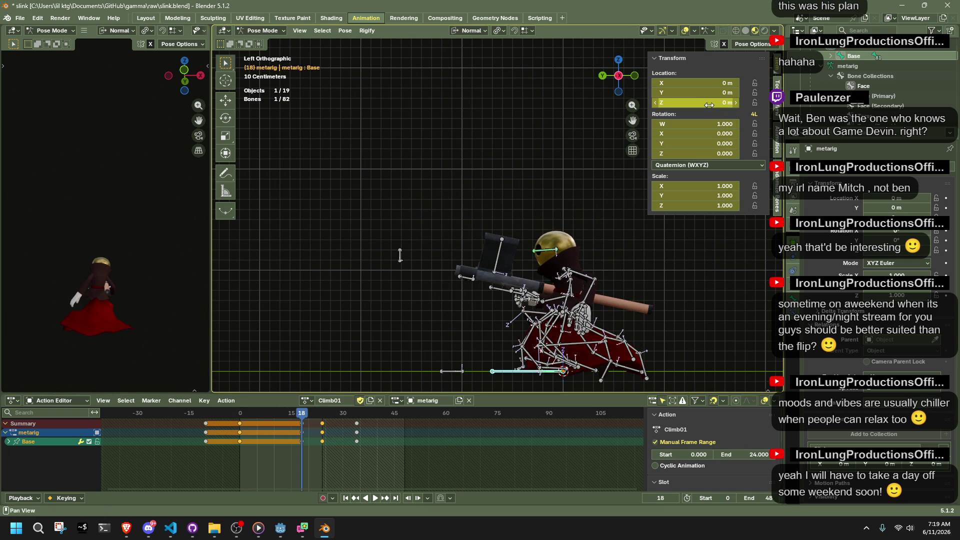
# Try moving the Base bone along Y, undo it, re-enter the Y location and replay.
pyautogui.press('g')
pyautogui.press('y')
pyautogui.click(381, 377)
pyautogui.hotkey('ctrl', 'z')
pyautogui.click(710, 95)
pyautogui.press('Return')
pyautogui.press('space')
# Scrub Climb01 from frame 14 and from frame 18 to 24 to check the landing timing.
pyautogui.click(240, 416)
pyautogui.moveTo(240, 416); pyautogui.dragTo(322, 442)
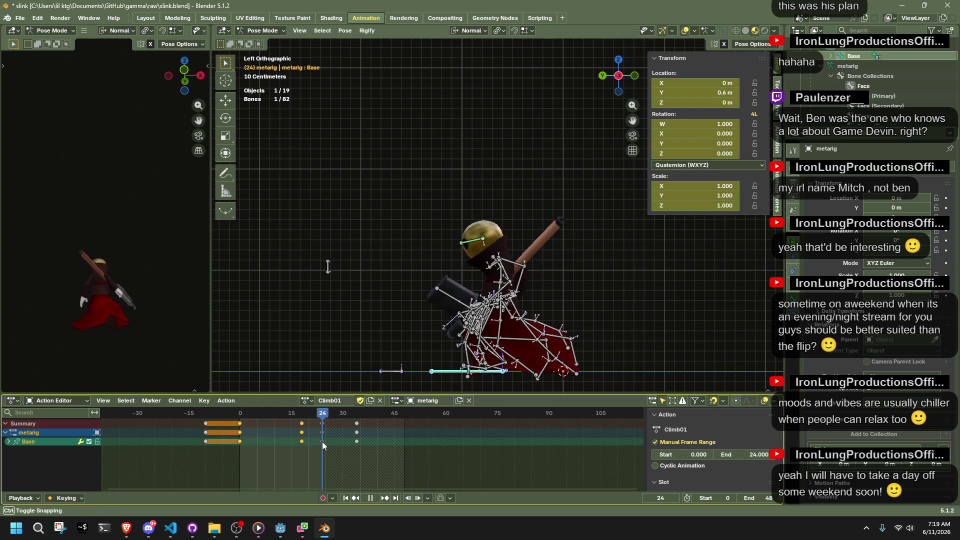
pyautogui.press('space')
pyautogui.click(301, 415)
pyautogui.moveTo(302, 415); pyautogui.dragTo(323, 421)
pyautogui.hotkey('alt', 'Tab')
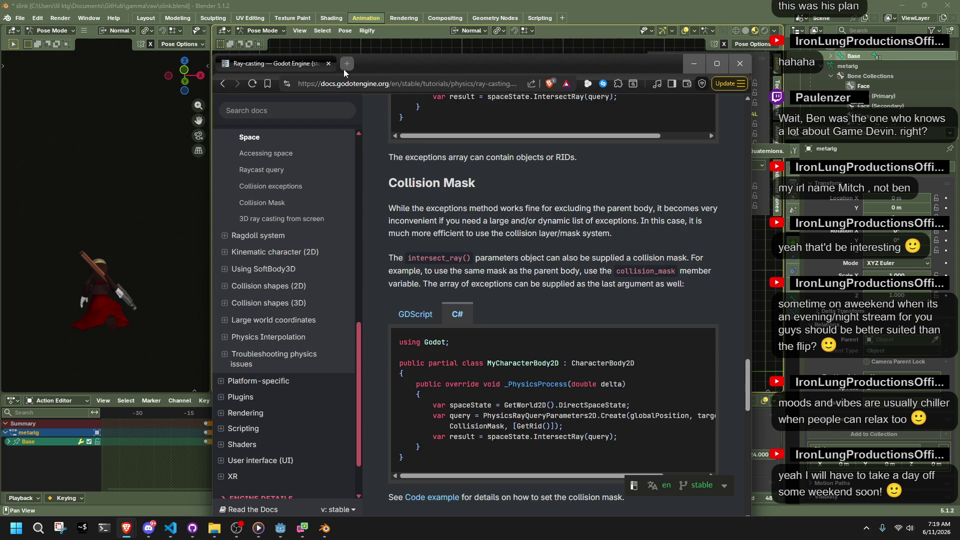
# Search Google for '24 - 18' in a new tab to get 6, then return to Blender.
pyautogui.click(344, 69)
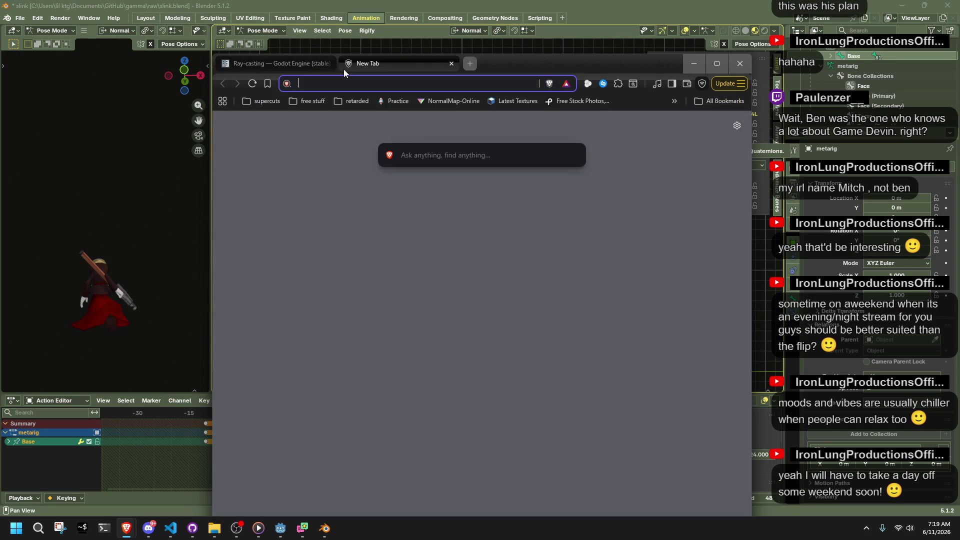
pyautogui.write('224')
pyautogui.press('BackSpace')
pyautogui.press('BackSpace')
pyautogui.write('4 - 18')
pyautogui.press('Return')
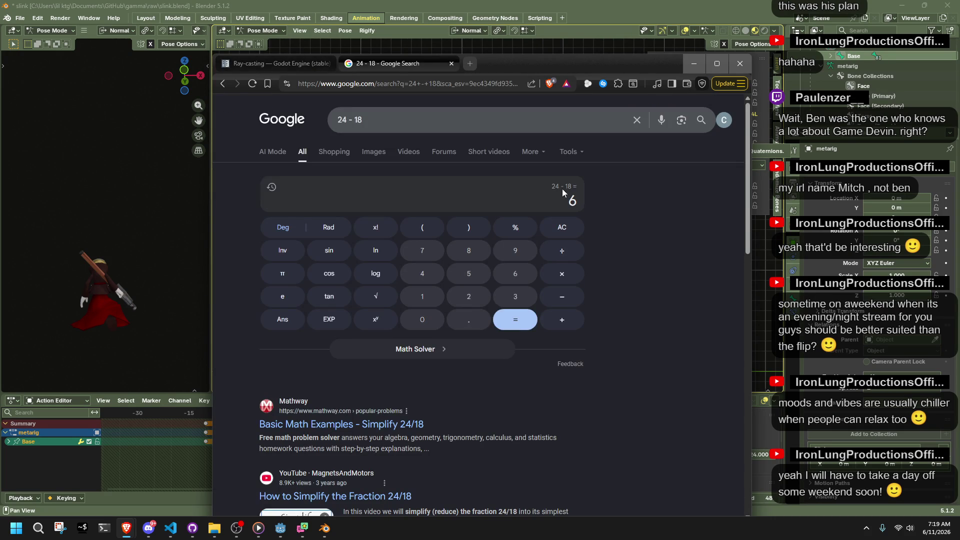
pyautogui.click(124, 235)
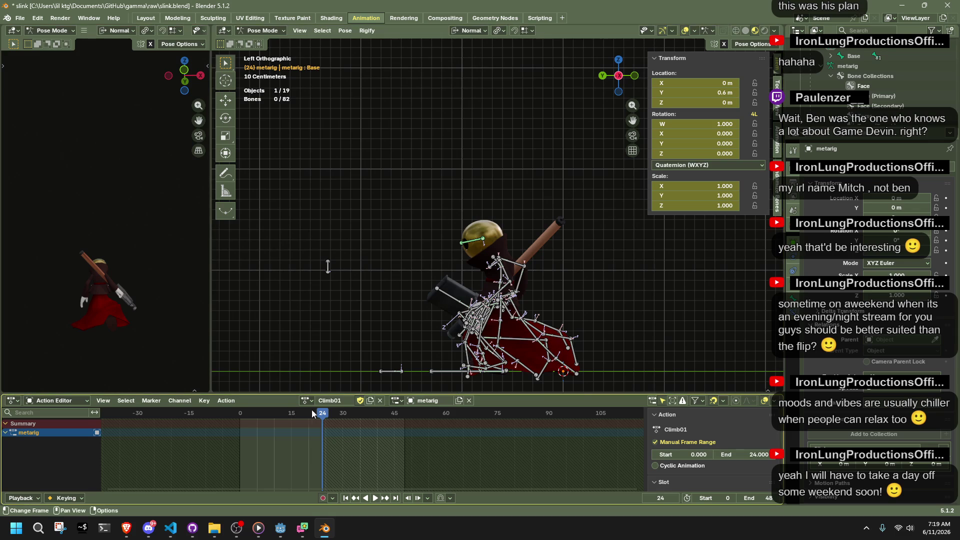
# Change the browser calculator query to 24 - 6 and run it.
pyautogui.moveTo(126, 528)
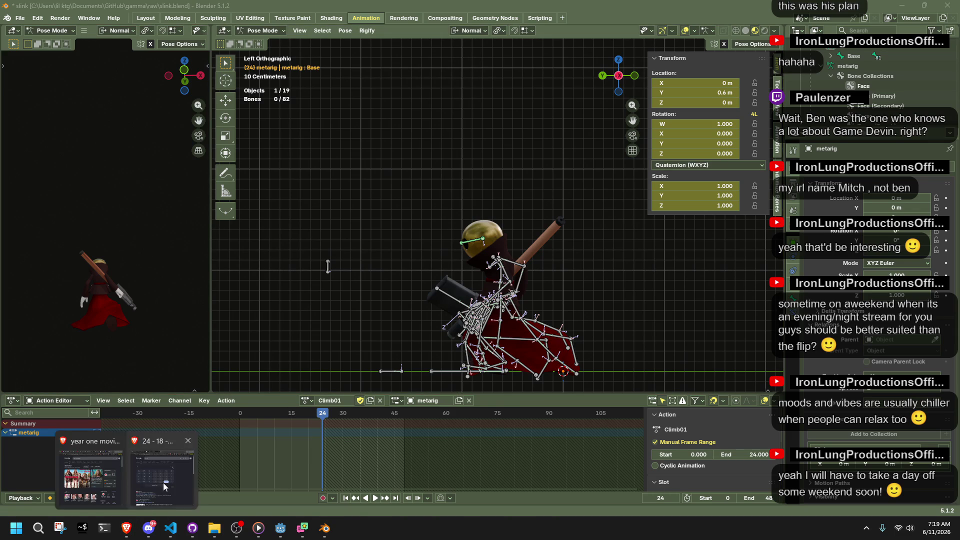
pyautogui.click(161, 483)
pyautogui.click(425, 113)
pyautogui.press('BackSpace')
pyautogui.press('BackSpace')
pyautogui.write('6')
pyautogui.press('Return')
# Scrub and play the Climb01 animation, stopping at frame 18 with the Base bone selected.
pyautogui.click(194, 255)
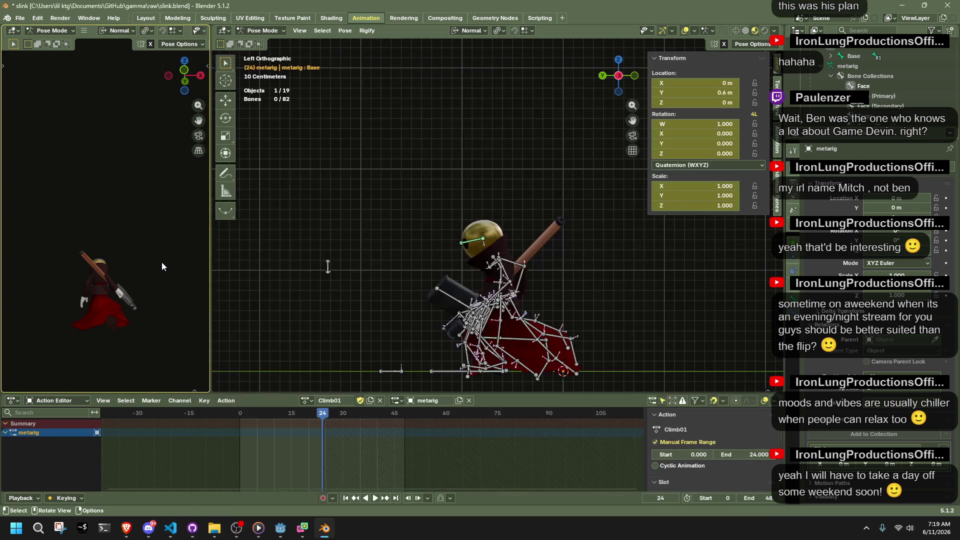
pyautogui.moveTo(323, 425); pyautogui.dragTo(302, 429)
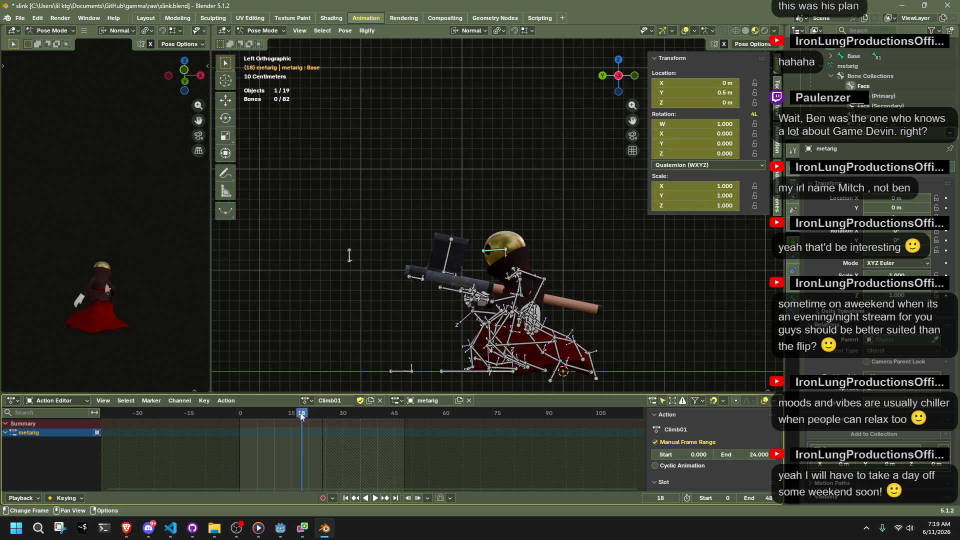
pyautogui.press('space')
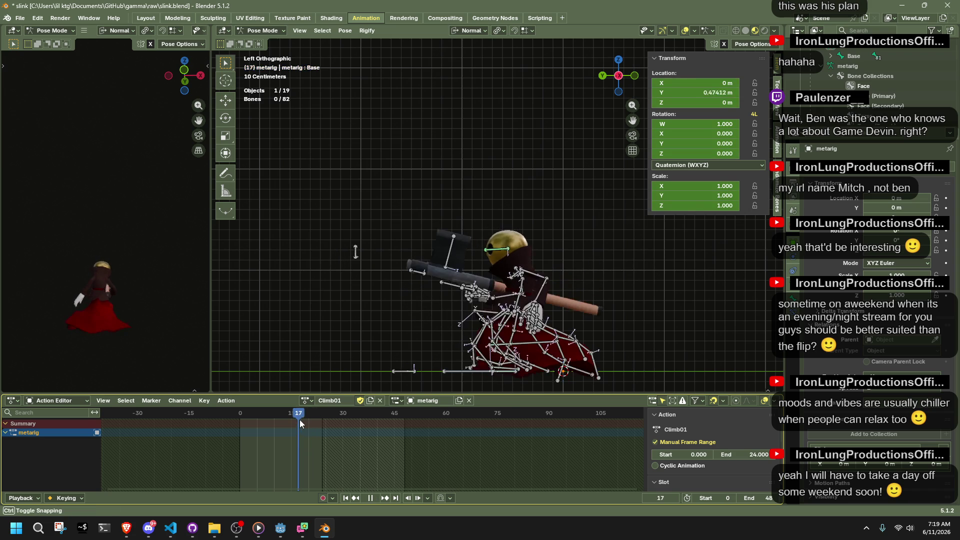
pyautogui.press('space')
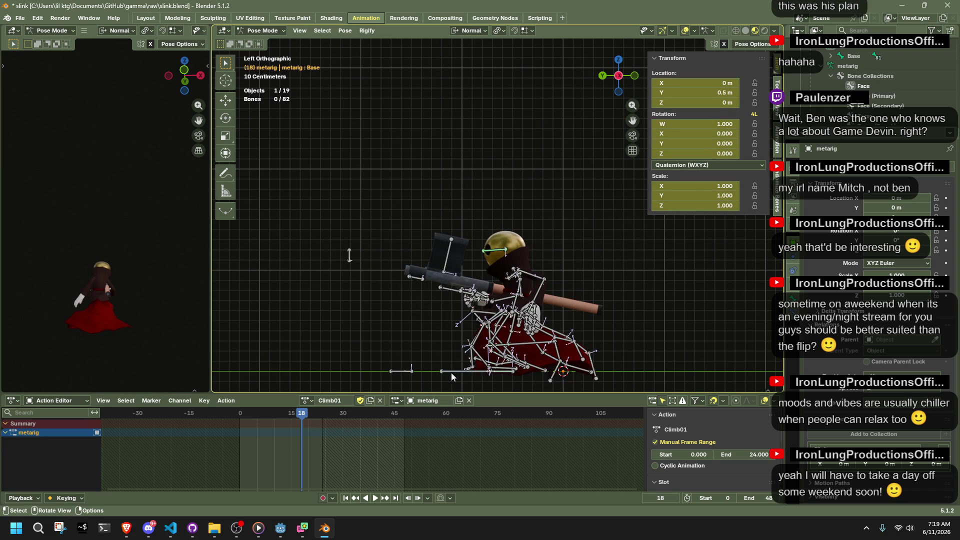
pyautogui.click(451, 372)
# Work out 18 - 6 = 12 in the browser calculator.
pyautogui.hotkey('alt', 'Tab')
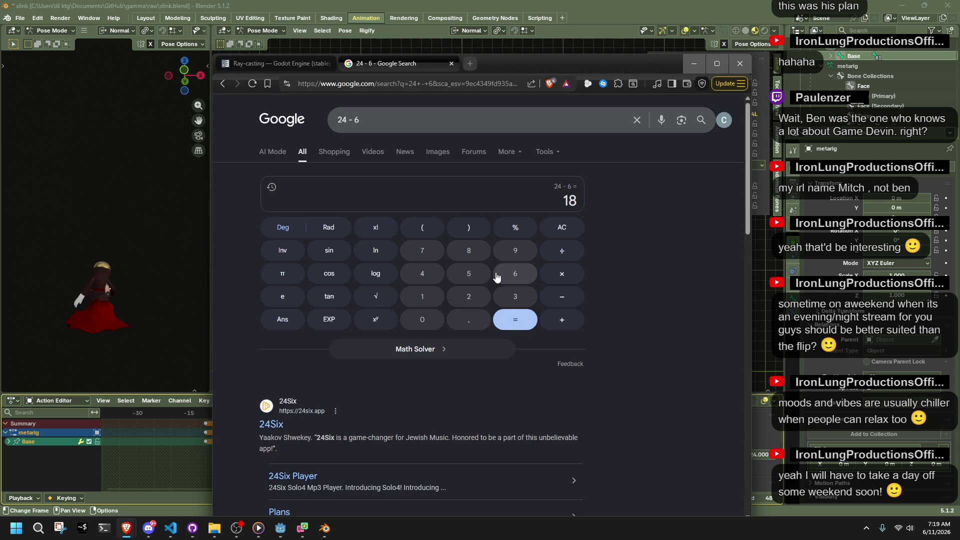
pyautogui.click(547, 295)
pyautogui.write('6')
pyautogui.click(517, 333)
# Replay the climb from frame 13 to 24 and select only the Base bone.
pyautogui.click(141, 347)
pyautogui.moveTo(305, 424)
pyautogui.mouseDown()
pyautogui.moveTo(278, 426)
pyautogui.moveTo(305, 416)
pyautogui.mouseUp()
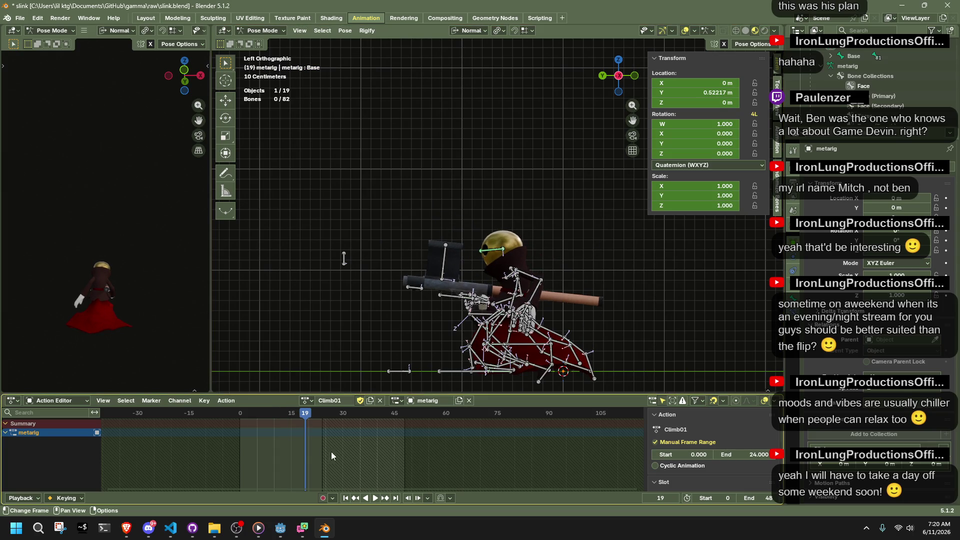
pyautogui.press('a')
pyautogui.press('space')
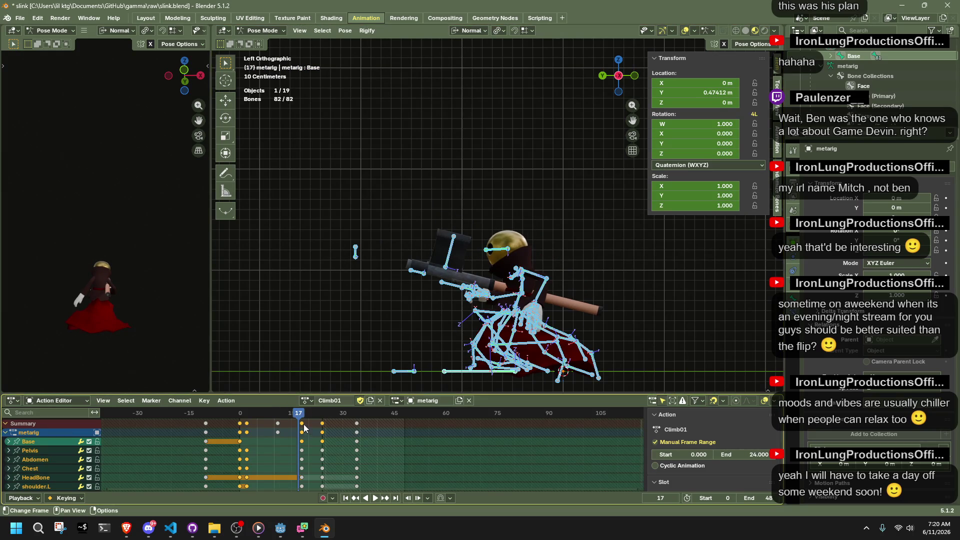
pyautogui.moveTo(300, 411); pyautogui.dragTo(303, 418)
pyautogui.press('space')
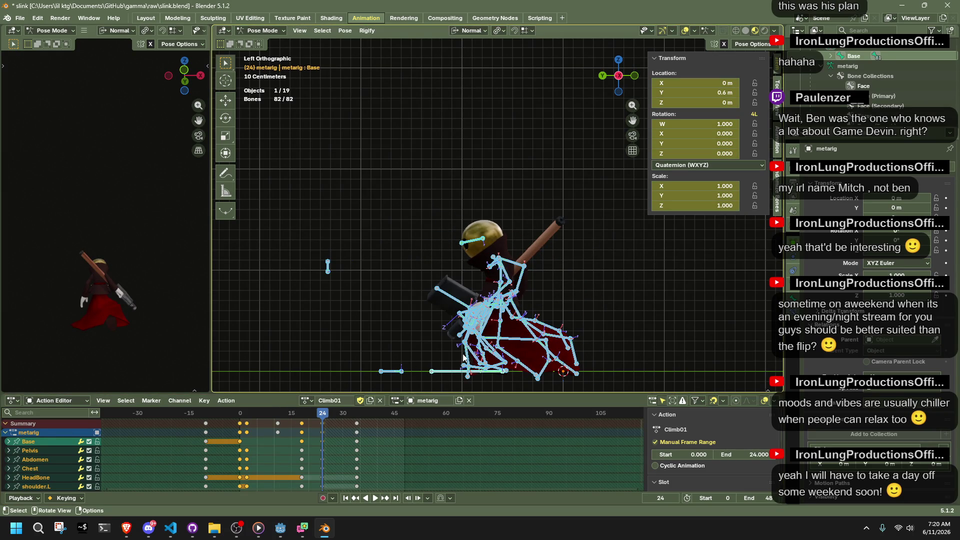
pyautogui.click(437, 374)
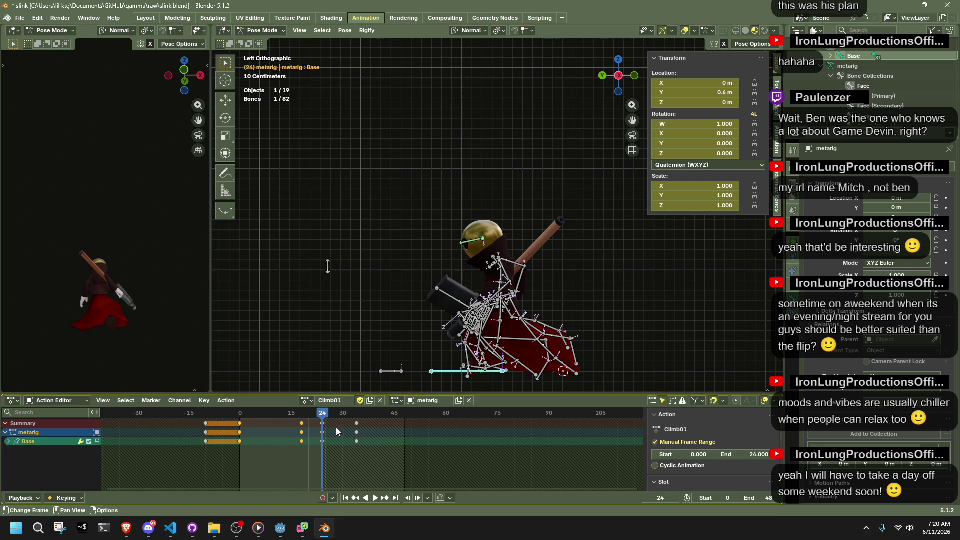
# Duplicate the Base bone's frame-18 keys onto frame 24.
pyautogui.click(326, 442)
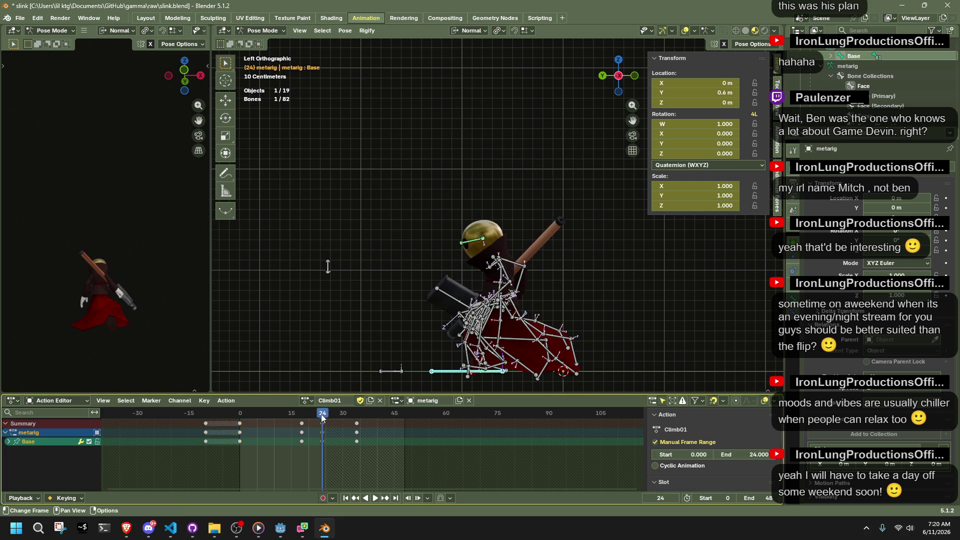
pyautogui.press('Down')
pyautogui.hotkey('ctrl', 'k')
pyautogui.hotkey('shift', 'd')
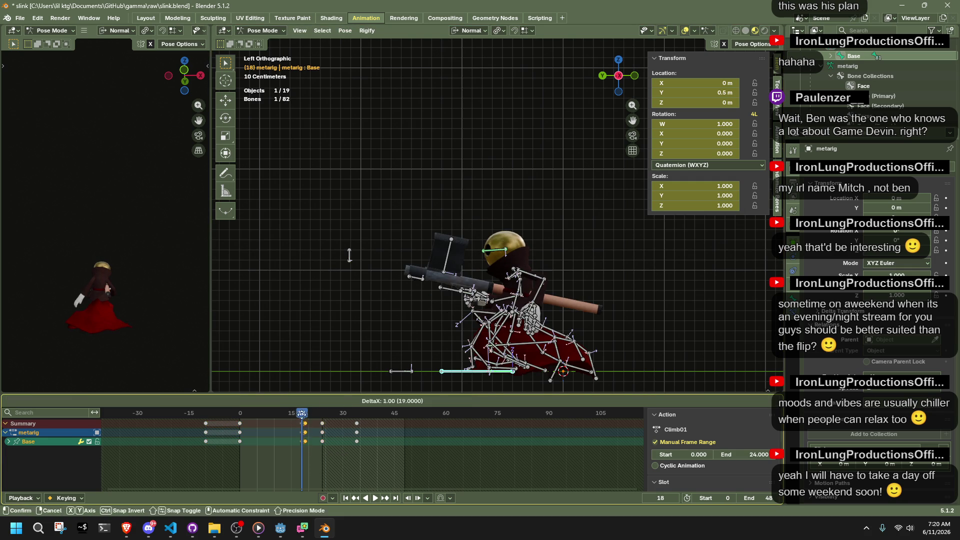
pyautogui.click(312, 419)
# Play the climb from frame 12 and confirm the Base bone's Y location value.
pyautogui.moveTo(297, 415)
pyautogui.mouseDown()
pyautogui.moveTo(257, 415)
pyautogui.moveTo(282, 422)
pyautogui.mouseUp()
pyautogui.press('space')
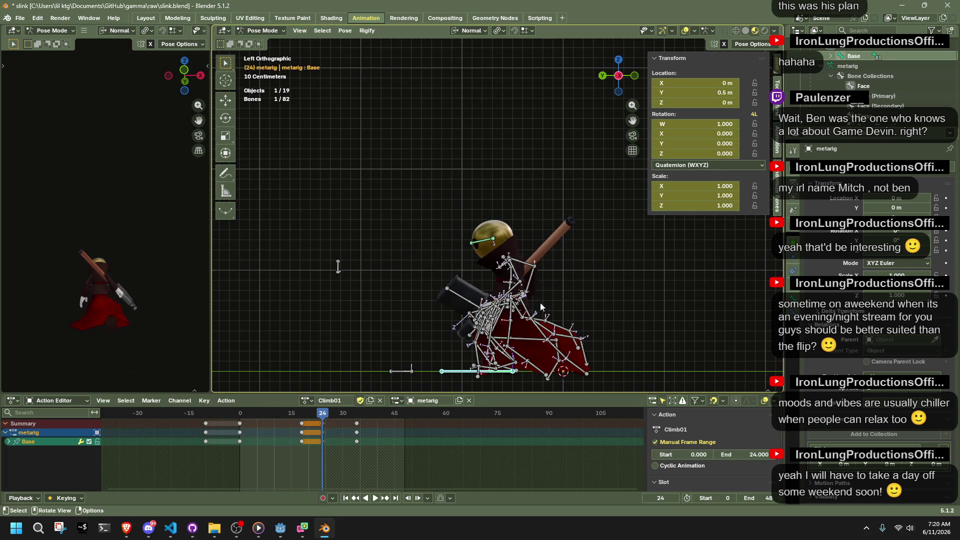
pyautogui.click(703, 96)
pyautogui.write('+ 0.343069 mm')
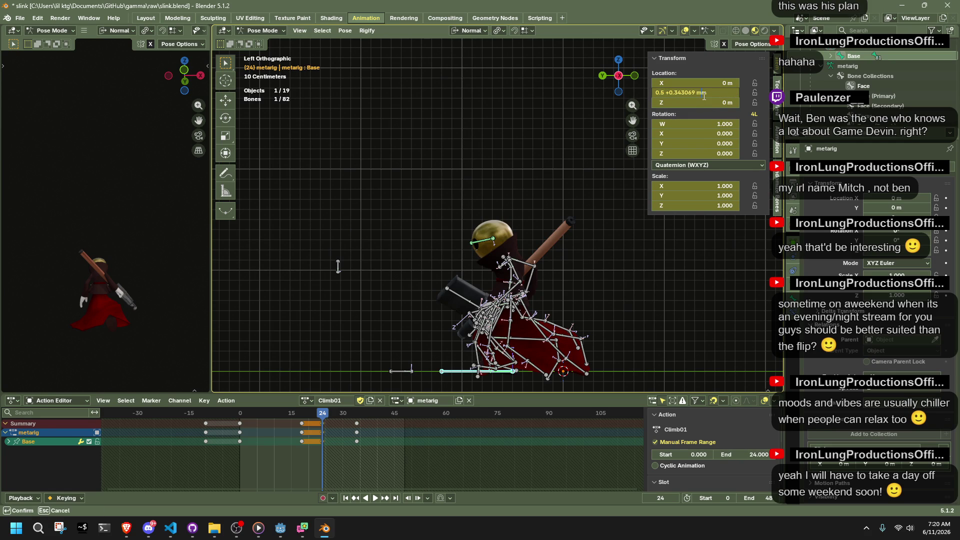
pyautogui.press('Return')
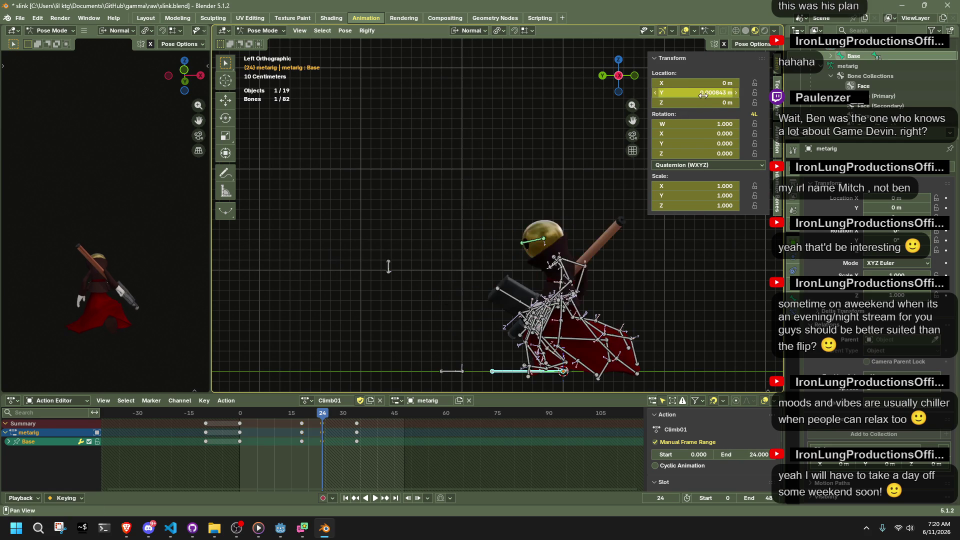
# Step between frames 18 and 24 to compare the Base bone's pose.
pyautogui.press('Down')
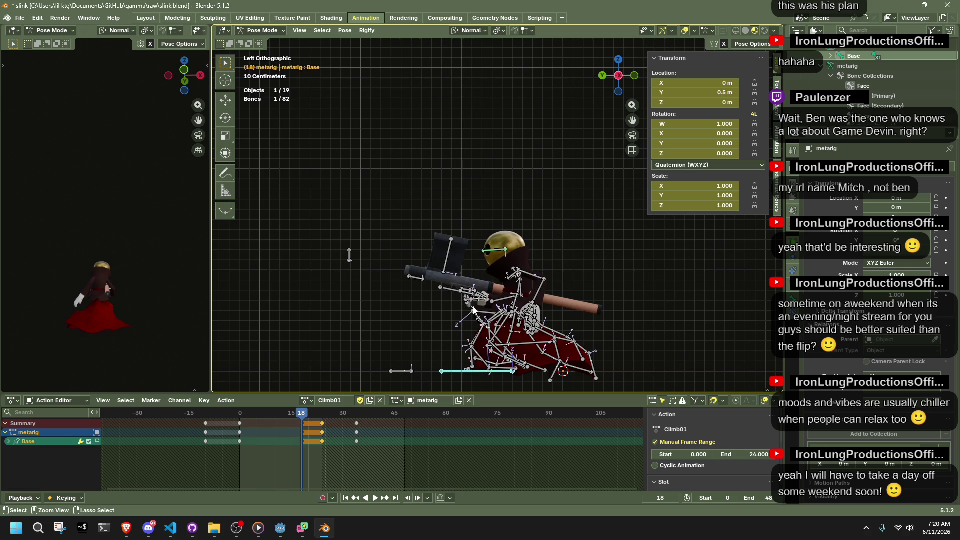
pyautogui.press('Up')
pyautogui.press('Down')
pyautogui.press('Up')
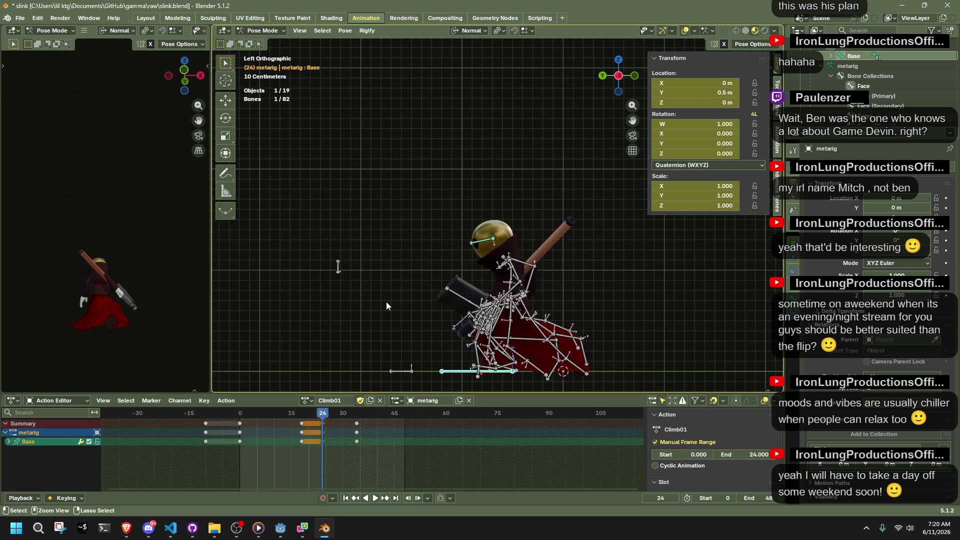
pyautogui.moveTo(126, 508)
pyautogui.click(163, 470)
# Search '0.5 + 0.343069 m' in Google, briefly trying the AI answer mode.
pyautogui.click(410, 125)
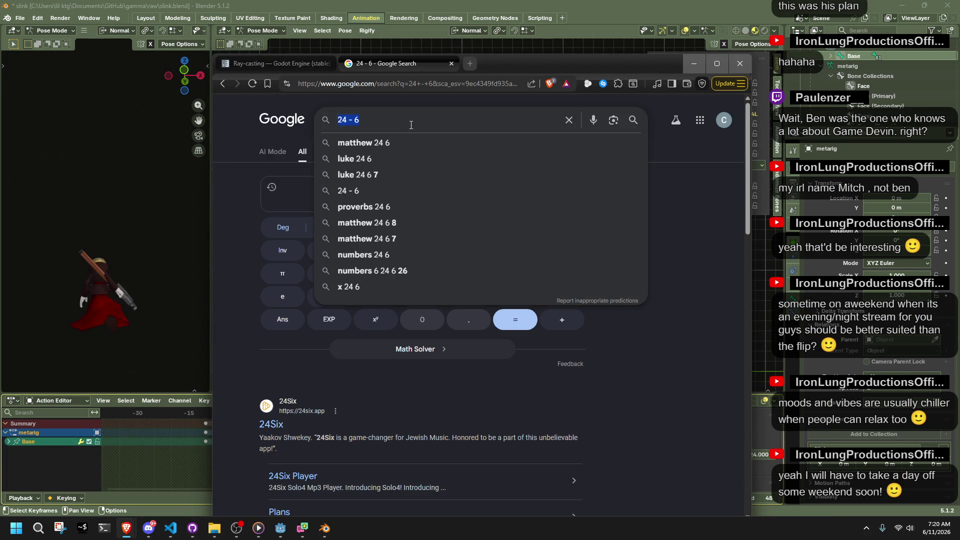
pyautogui.write('0.5 + 0.343069 m')
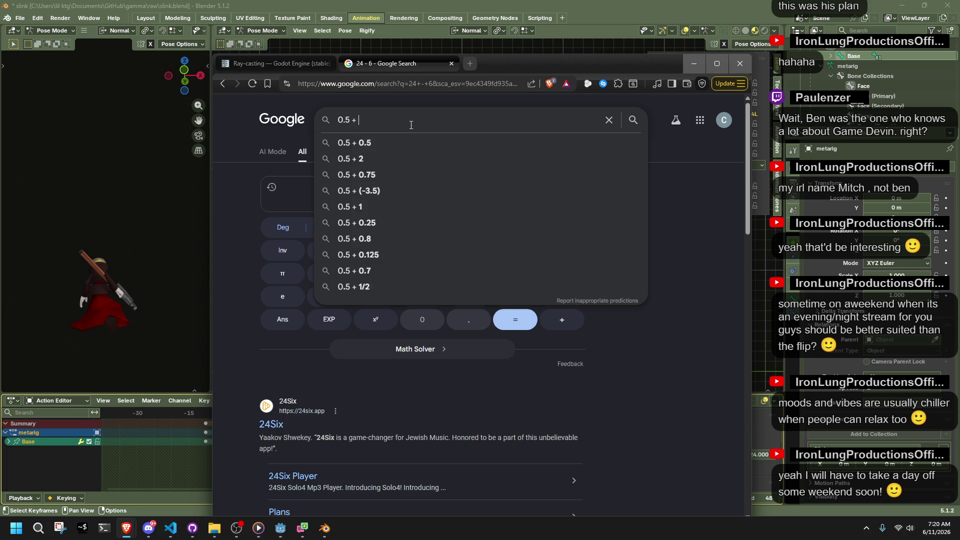
pyautogui.press('Return')
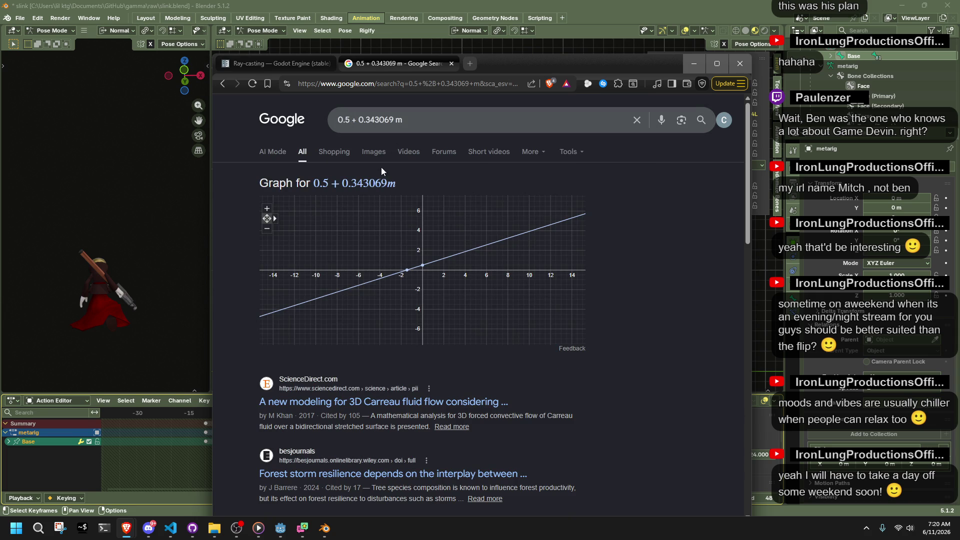
pyautogui.click(273, 151)
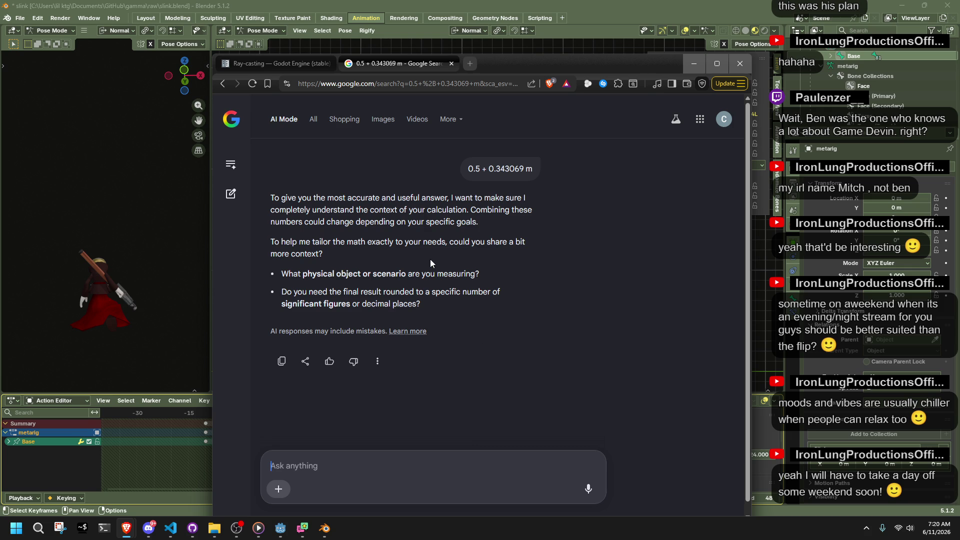
pyautogui.click(223, 84)
# Drop the unit to calculate 0.843069 and highlight that result for copying.
pyautogui.click(422, 119)
pyautogui.press('BackSpace')
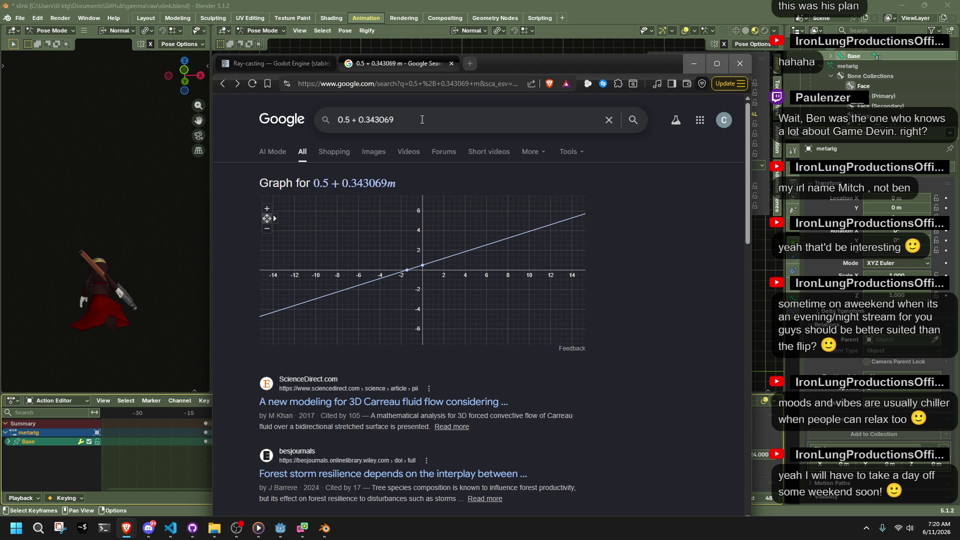
pyautogui.press('Return')
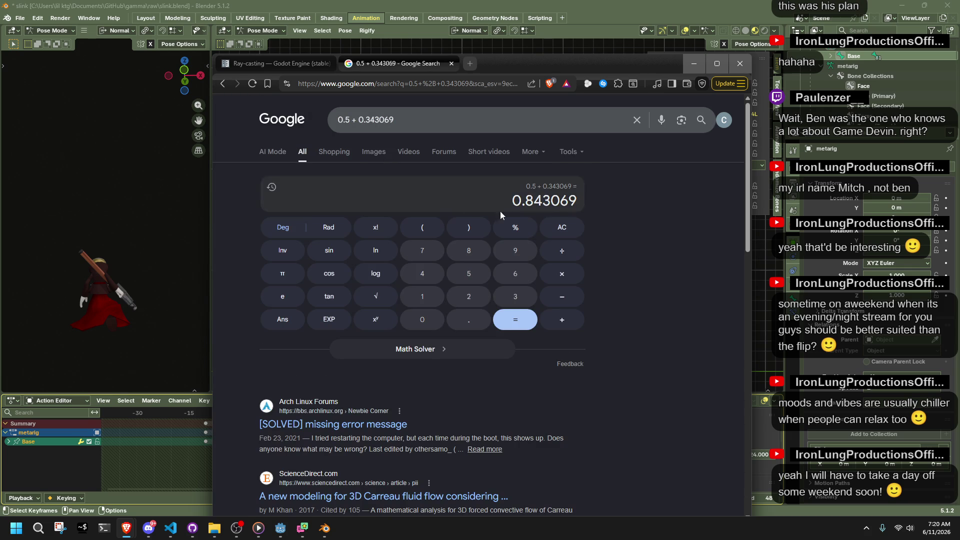
pyautogui.moveTo(512, 202); pyautogui.dragTo(570, 208)
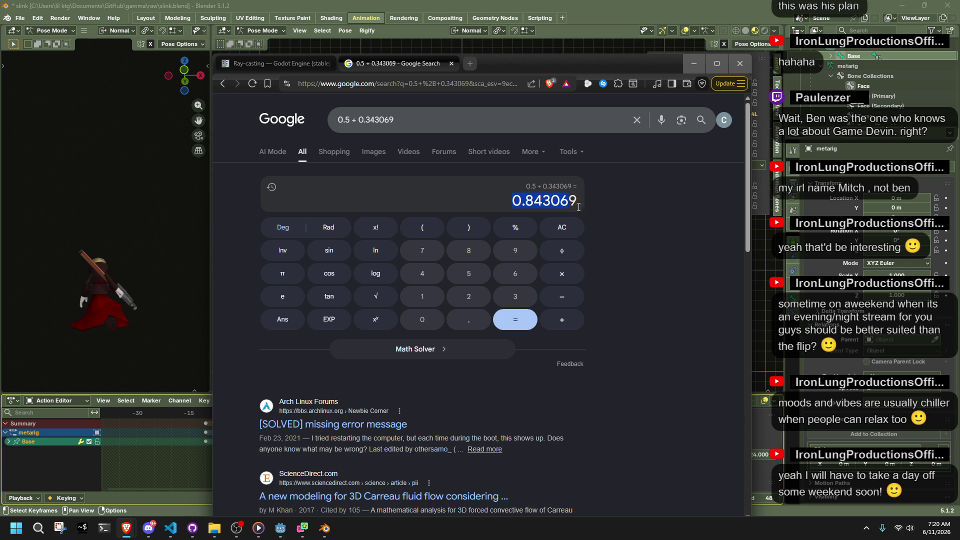
pyautogui.click(578, 202)
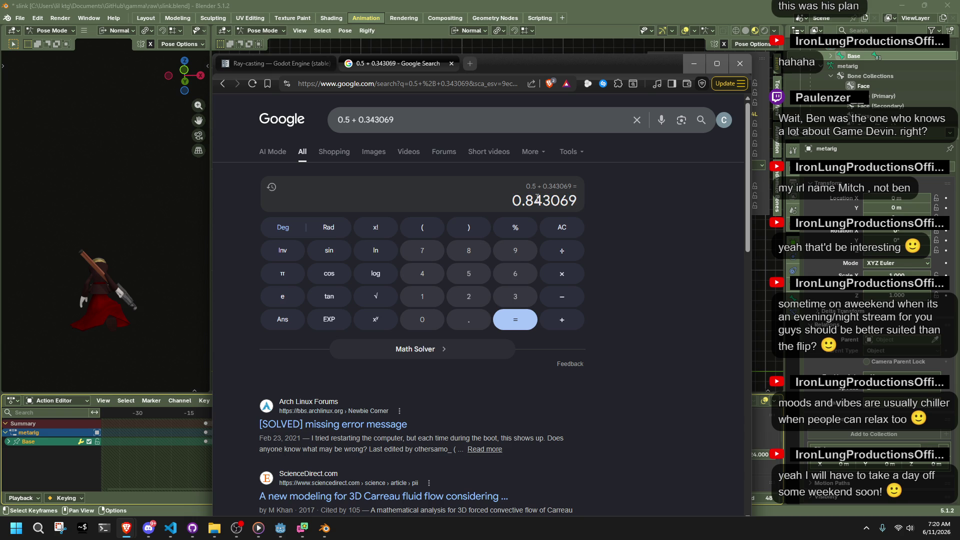
pyautogui.moveTo(513, 197); pyautogui.dragTo(580, 202)
pyautogui.click(160, 220)
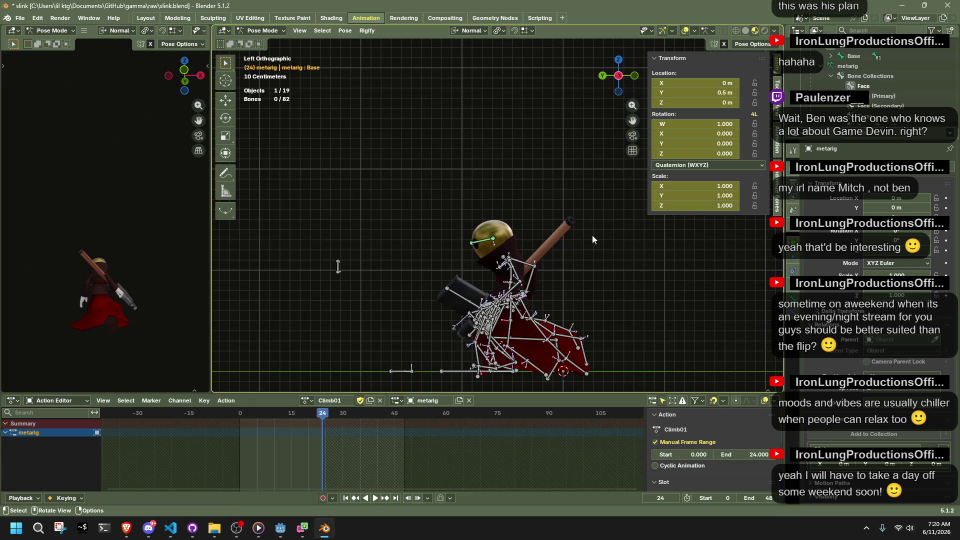
# Set the Base bone's Y location to 0.84307 m and play back to check.
pyautogui.moveTo(245, 409); pyautogui.dragTo(322, 418)
pyautogui.click(477, 369)
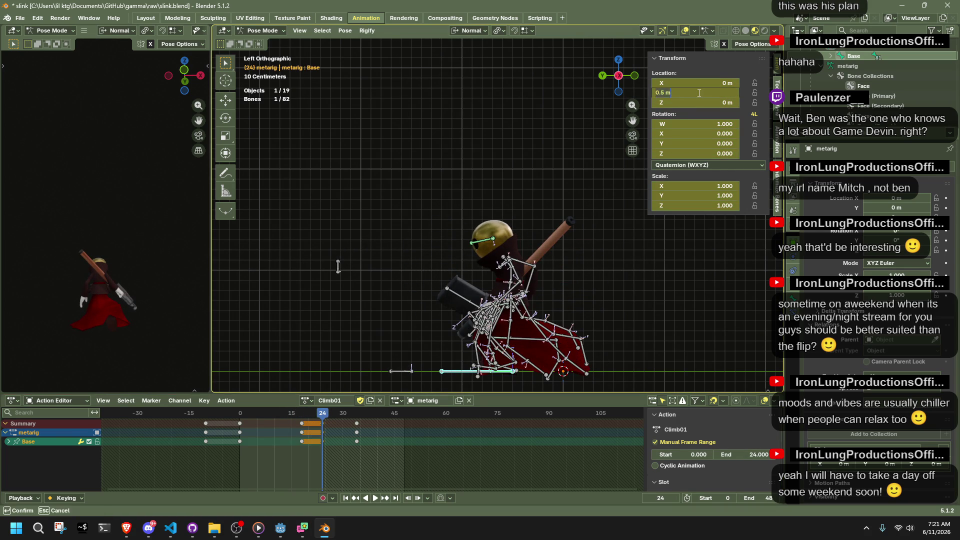
pyautogui.moveTo(690, 93); pyautogui.dragTo(697, 92)
pyautogui.press('space')
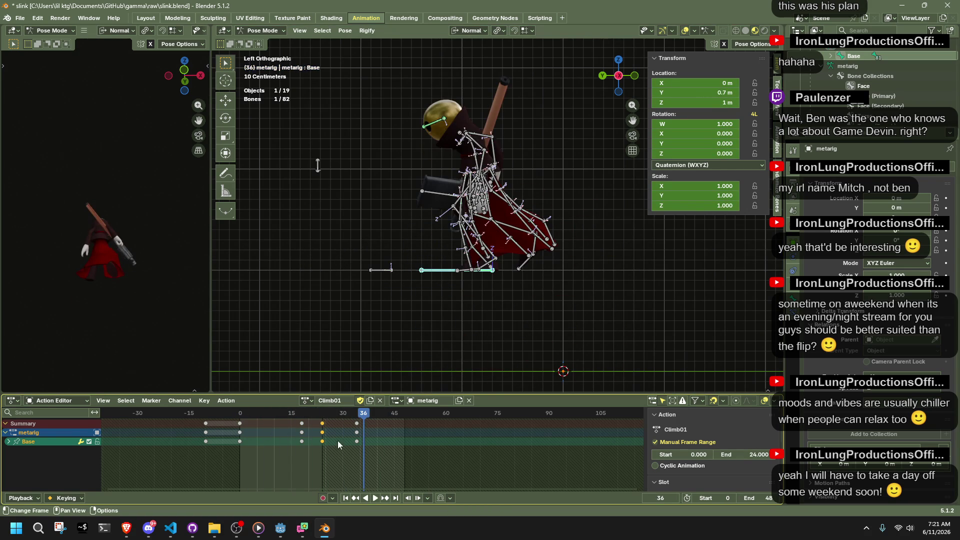
# At frame 34, set Base's Y and Z location to 0 and save slink.blend.
pyautogui.moveTo(356, 414); pyautogui.dragTo(357, 415)
pyautogui.click(714, 91)
pyautogui.write('0')
pyautogui.press('Return')
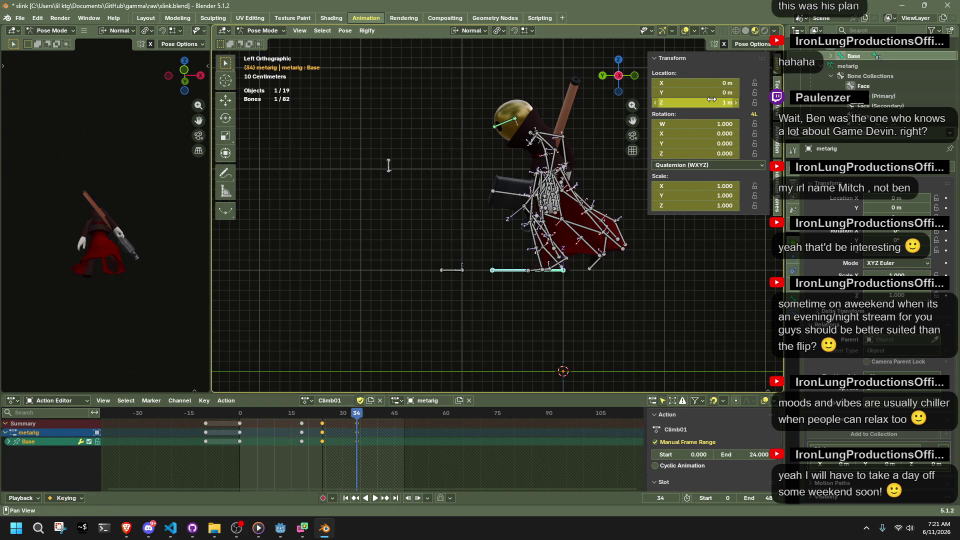
pyautogui.click(710, 99)
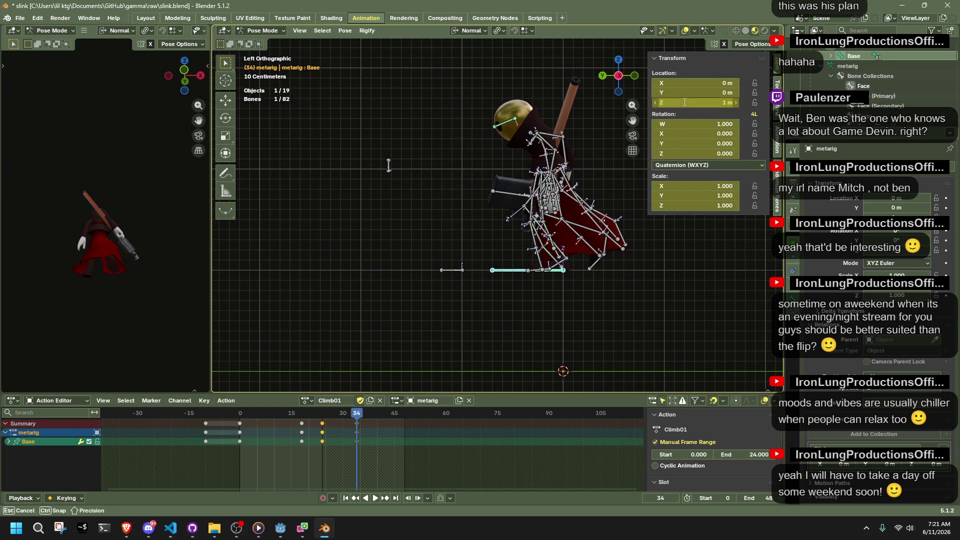
pyautogui.write('0')
pyautogui.press('Return')
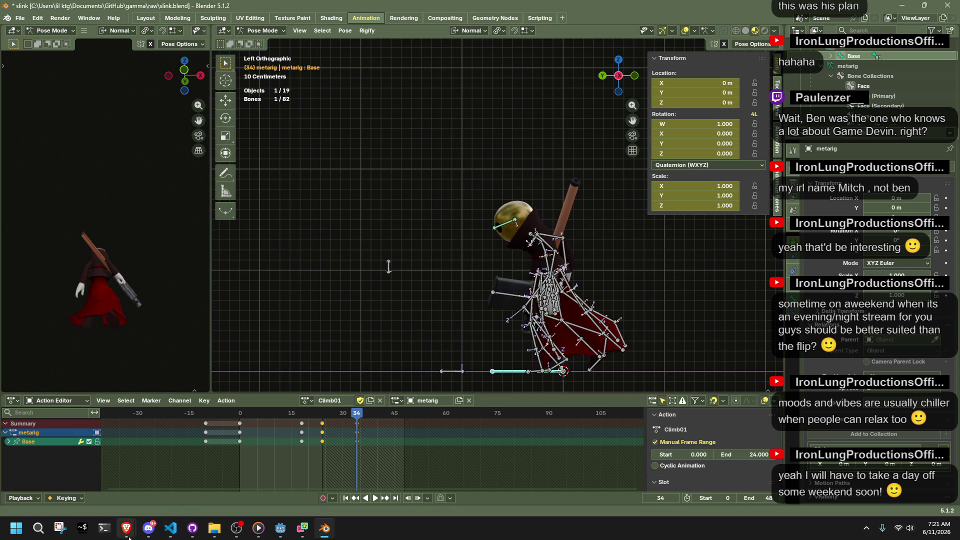
pyautogui.moveTo(127, 528)
pyautogui.moveTo(191, 492)
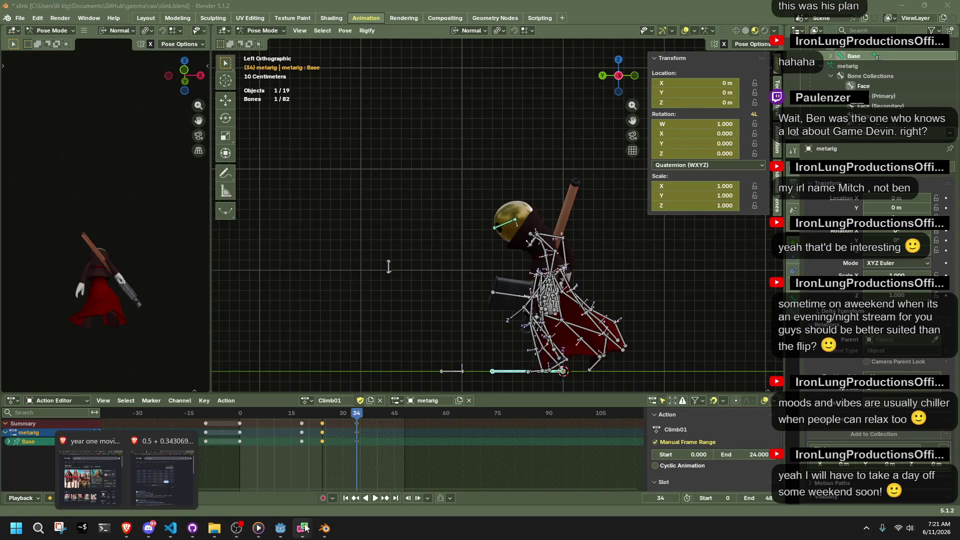
pyautogui.hotkey('ctrl', 's')
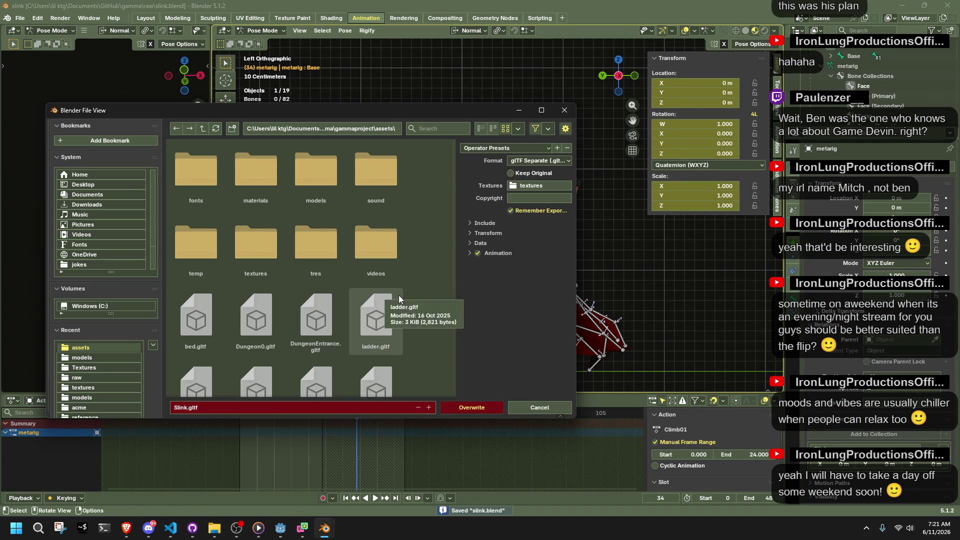
# Overwrite Slink.gltf in the assets folder with the new glTF export.
pyautogui.scroll(-5, 384, 327)
pyautogui.click(182, 365)
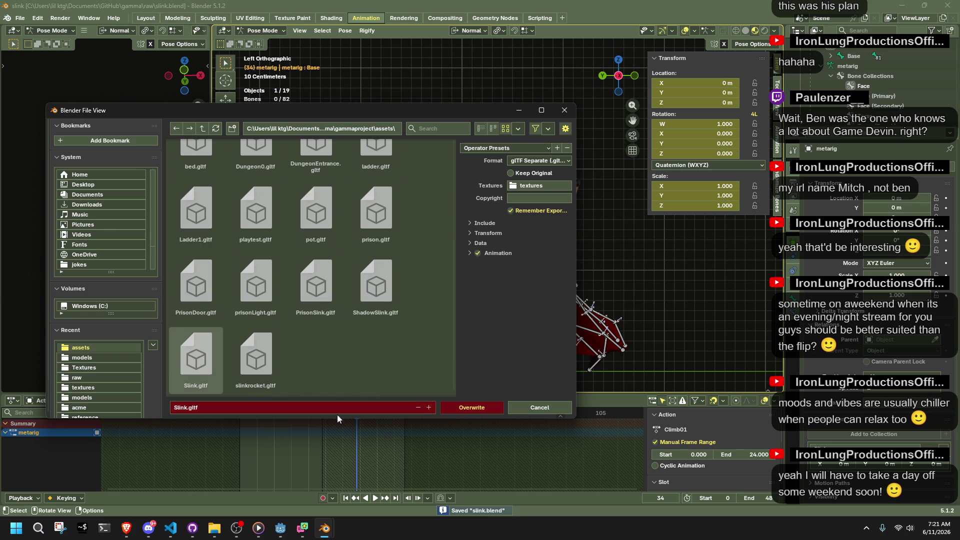
pyautogui.click(454, 409)
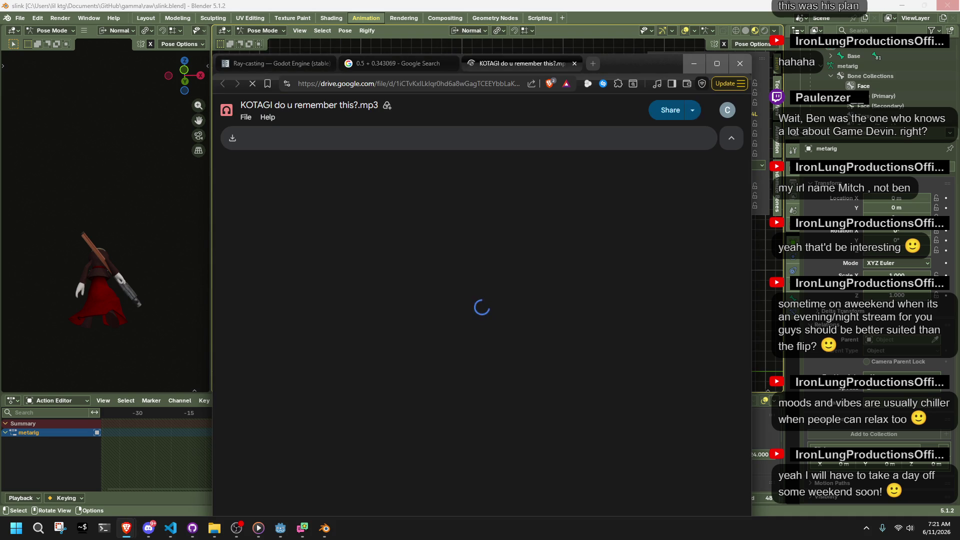
# Download KOTAGI do u remember this?.mp3 from Drive to the Desktop.
pyautogui.click(244, 120)
pyautogui.click(260, 187)
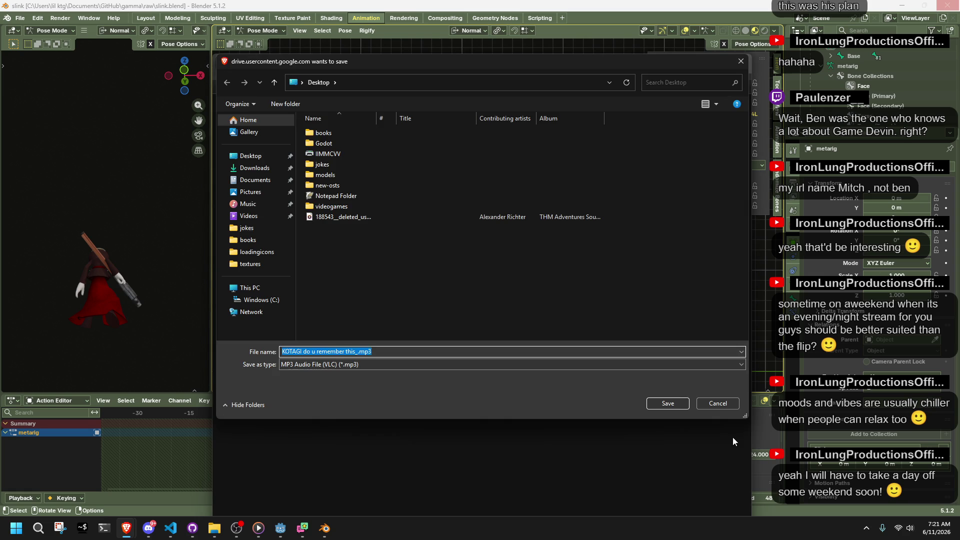
pyautogui.click(648, 407)
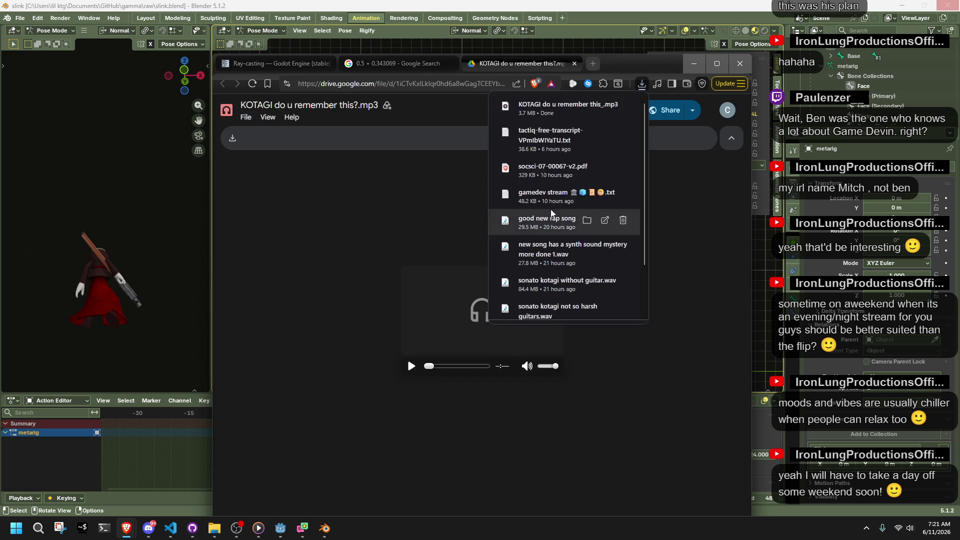
# Minimize Brave, Blender, Godot and VS Code to reveal the desktop.
pyautogui.click(694, 63)
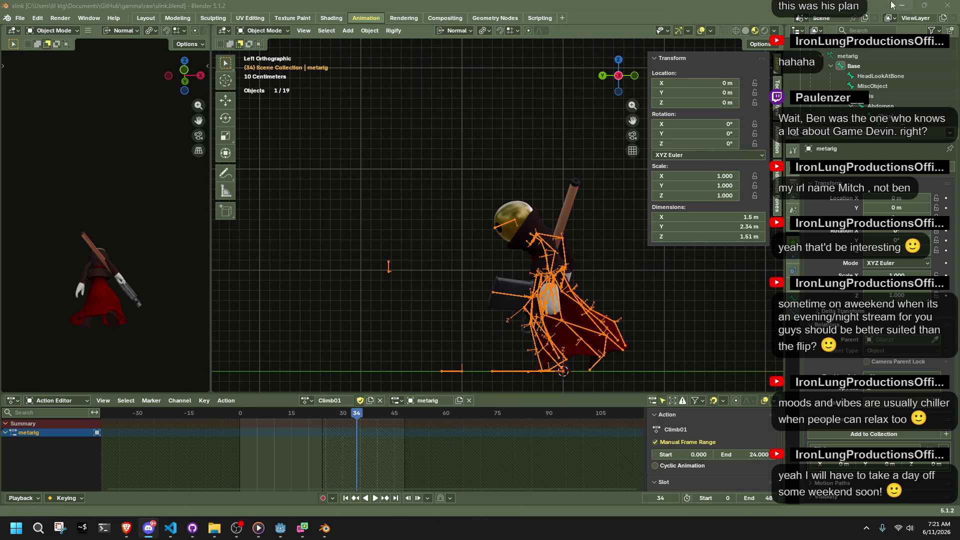
pyautogui.click(901, 5)
pyautogui.click(901, 5)
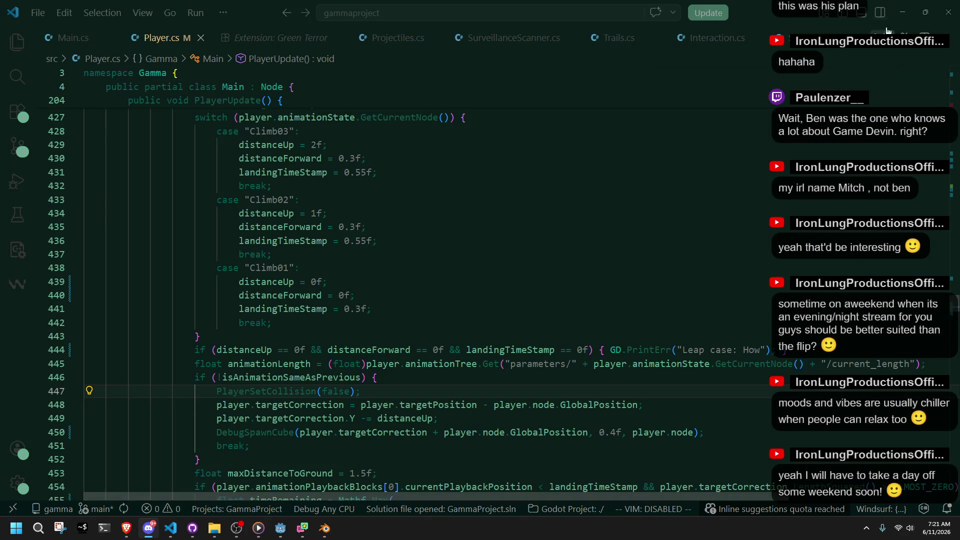
pyautogui.click(898, 4)
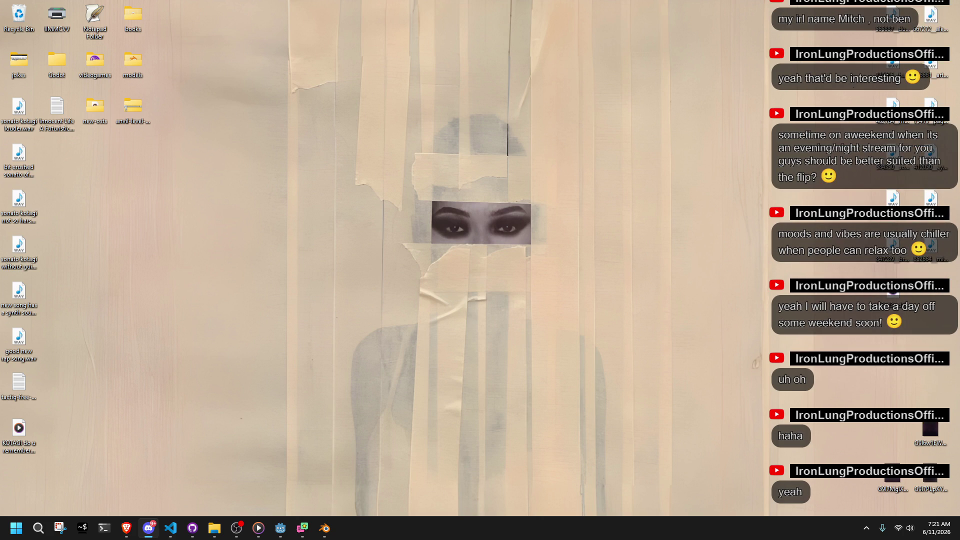
# Play KOTAGI do u remember this_.mp3 in VLC and move the player window up-left.
pyautogui.moveTo(1, 424)
pyautogui.mouseDown()
pyautogui.moveTo(75, 296)
pyautogui.moveTo(46, 157)
pyautogui.moveTo(59, 155)
pyautogui.mouseUp()
pyautogui.rightClick(60, 156)
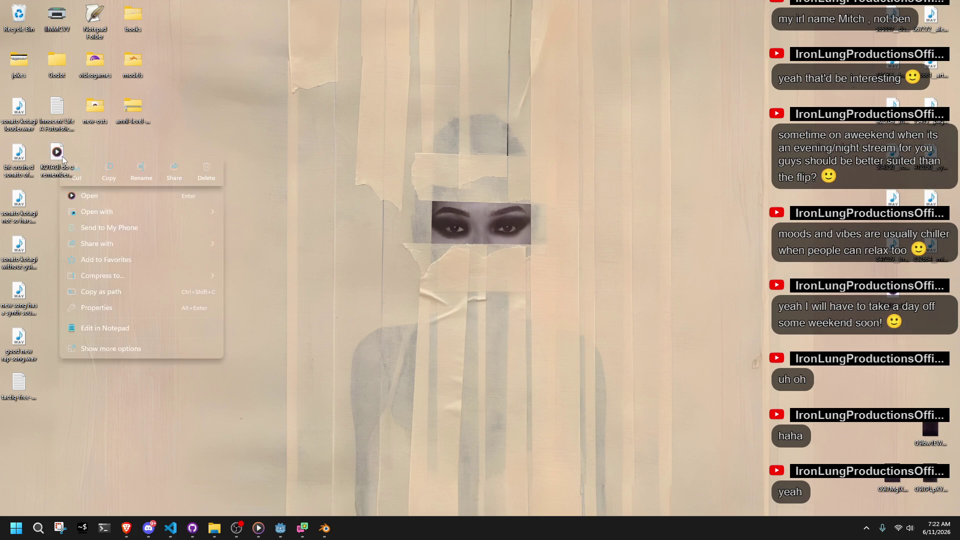
pyautogui.moveTo(223, 216)
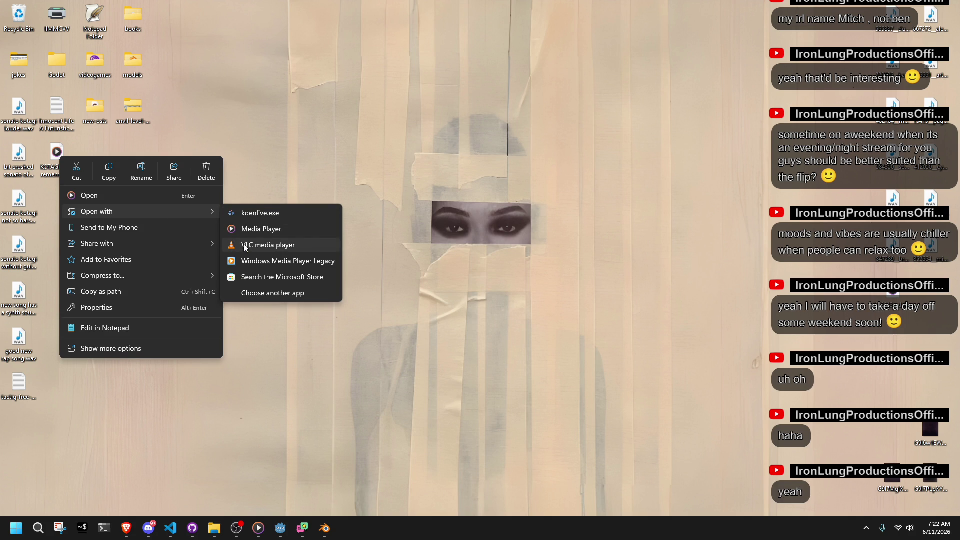
pyautogui.click(245, 247)
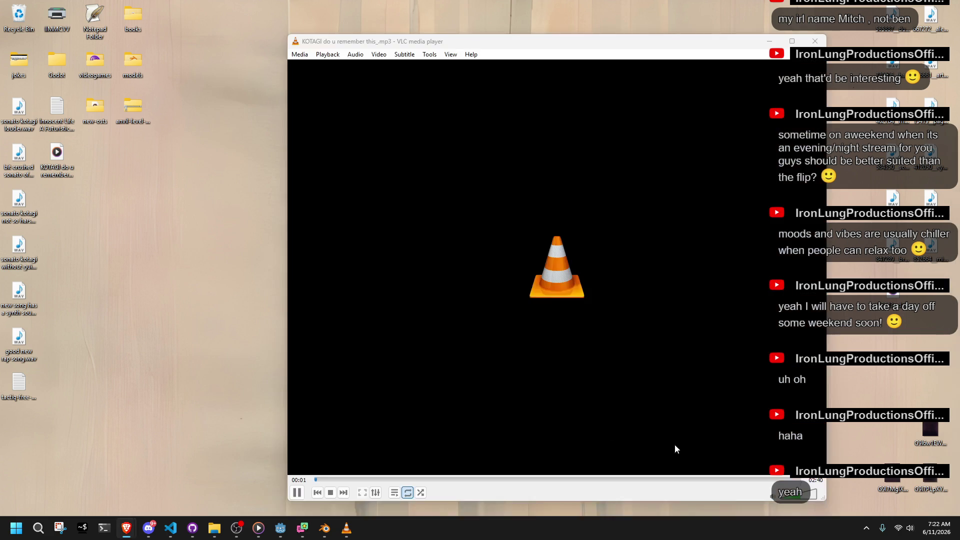
pyautogui.moveTo(514, 47); pyautogui.dragTo(442, 25)
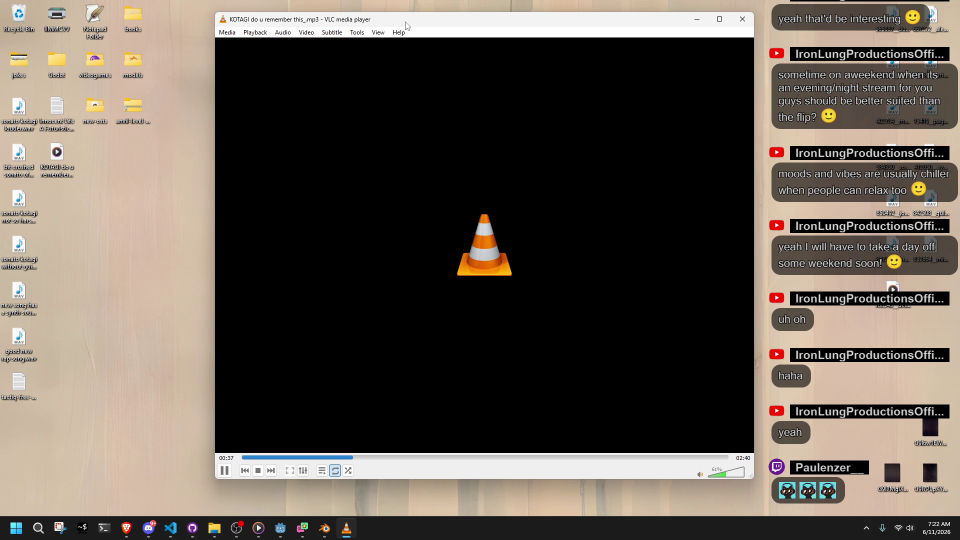
# Lower VLC's volume from 61% to 41% while chatting in Discord, then close the player.
pyautogui.click(890, 460)
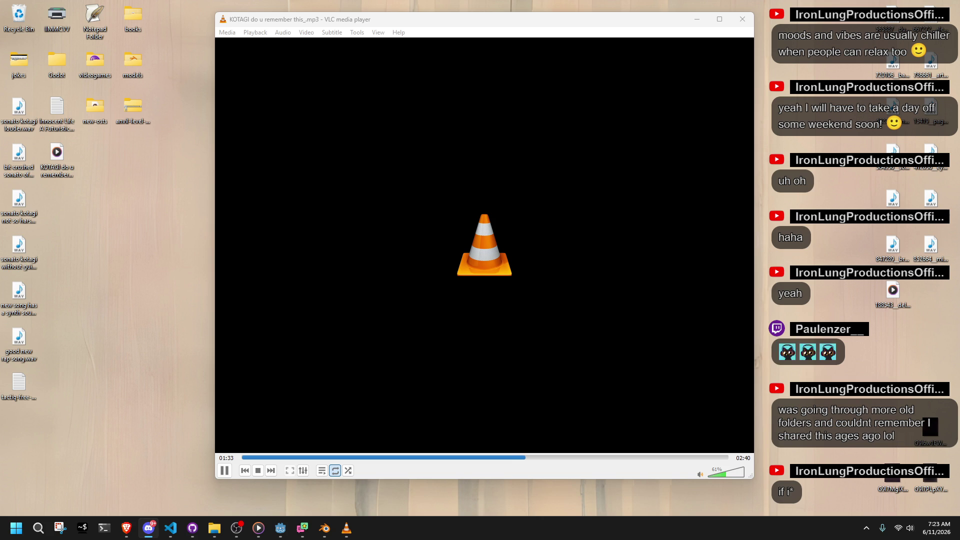
pyautogui.click(320, 21)
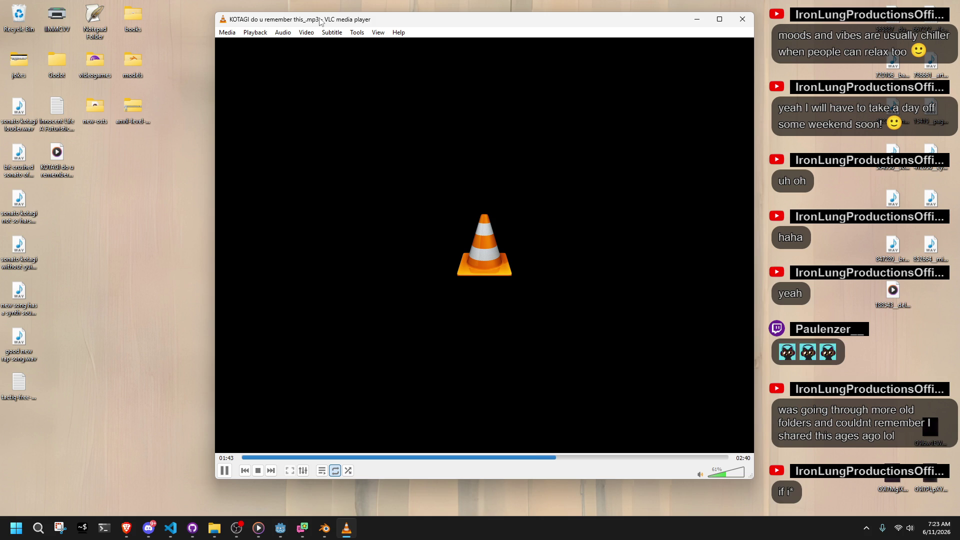
pyautogui.hotkey('alt', 'Tab')
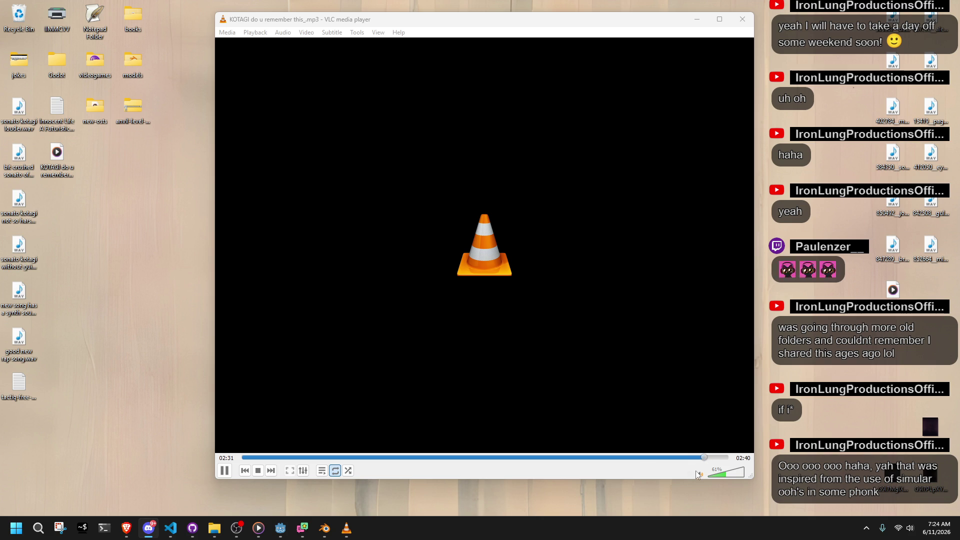
pyautogui.click(721, 474)
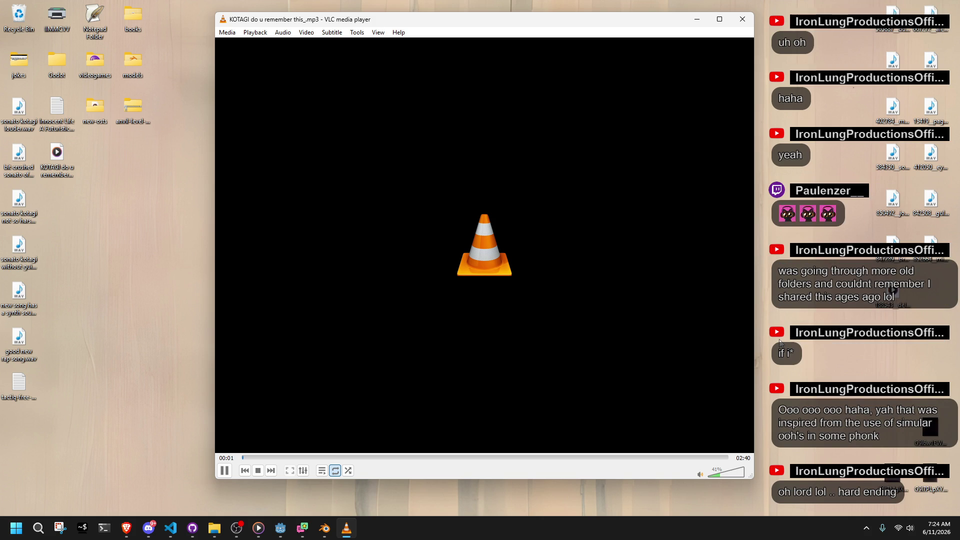
pyautogui.click(742, 19)
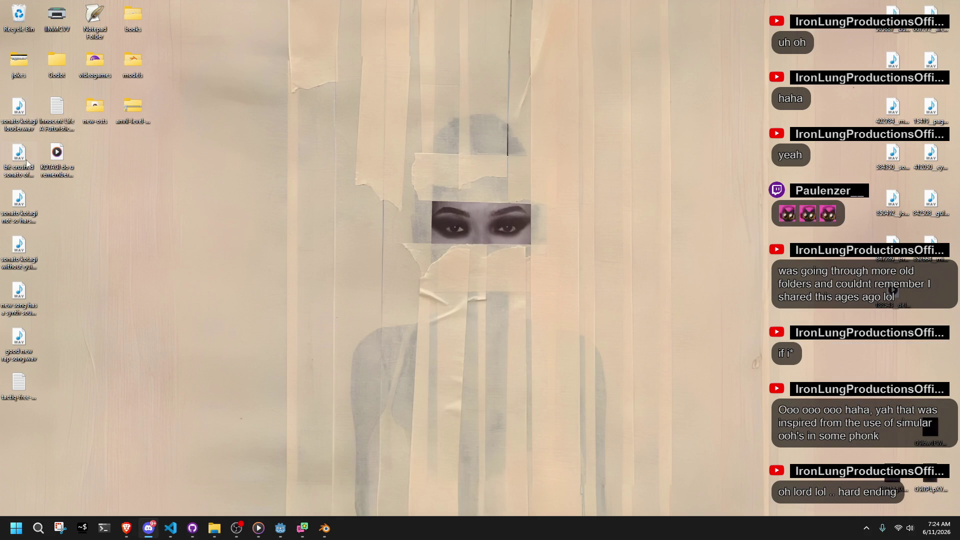
# Open sonato kotagi louder.wav with VLC media player.
pyautogui.rightClick(22, 114)
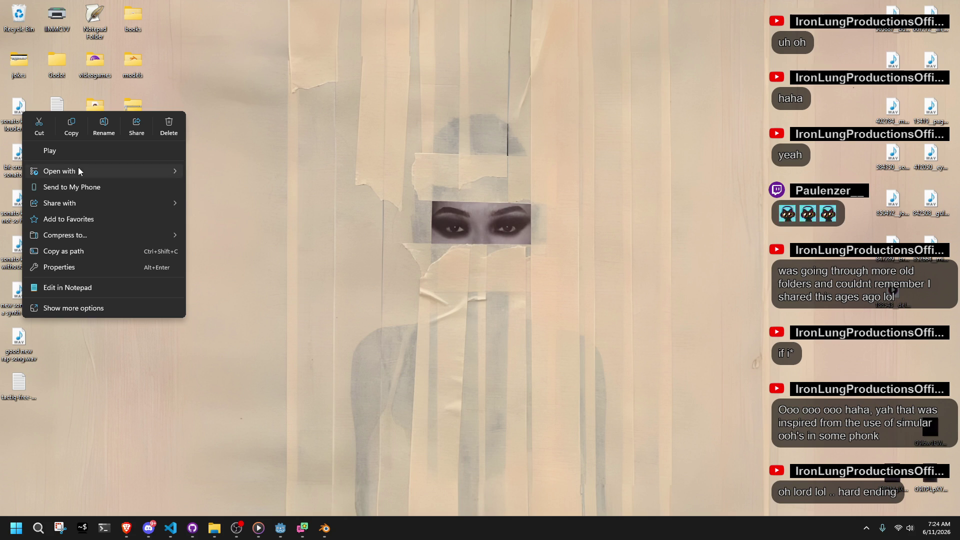
pyautogui.moveTo(77, 171)
pyautogui.click(236, 187)
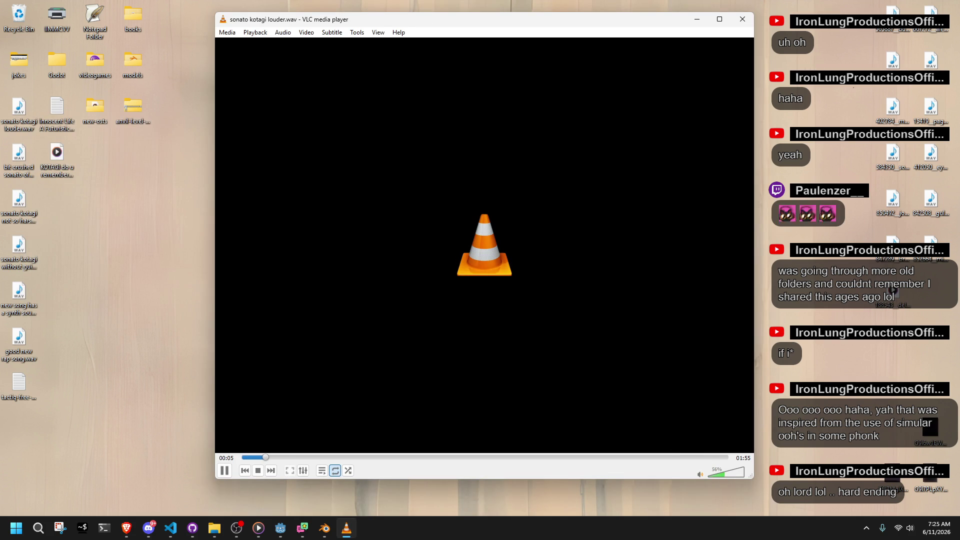
pyautogui.click(766, 302)
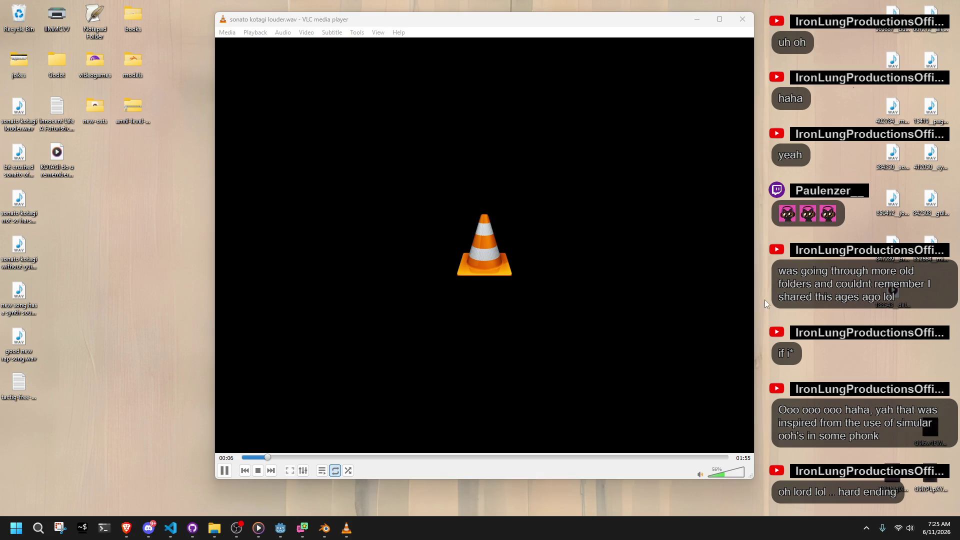
pyautogui.click(281, 529)
# Run the character onto ledges, climbing, jumping and rolling to test Climb01.
pyautogui.hotkey('alt', 'Tab')
pyautogui.hotkey('alt', 'Tab')
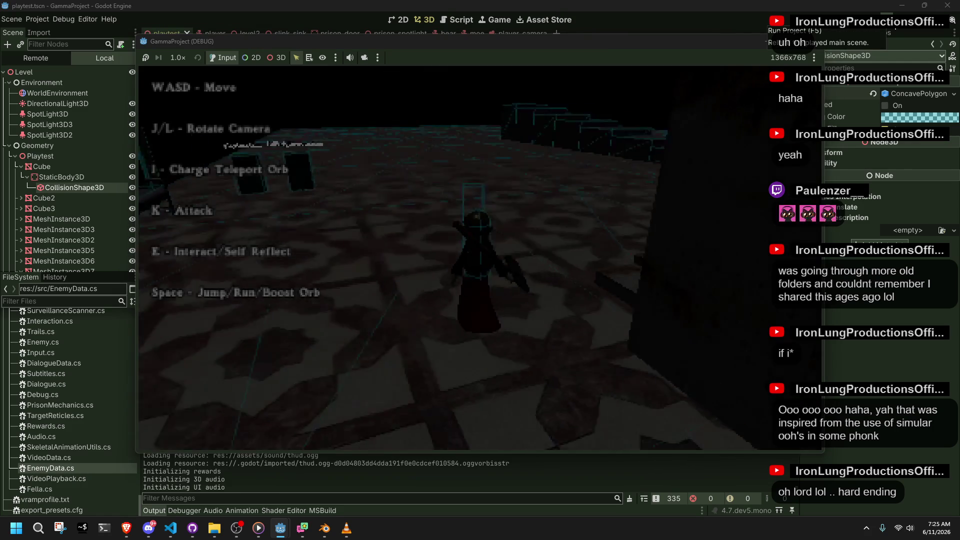
pyautogui.press('w')
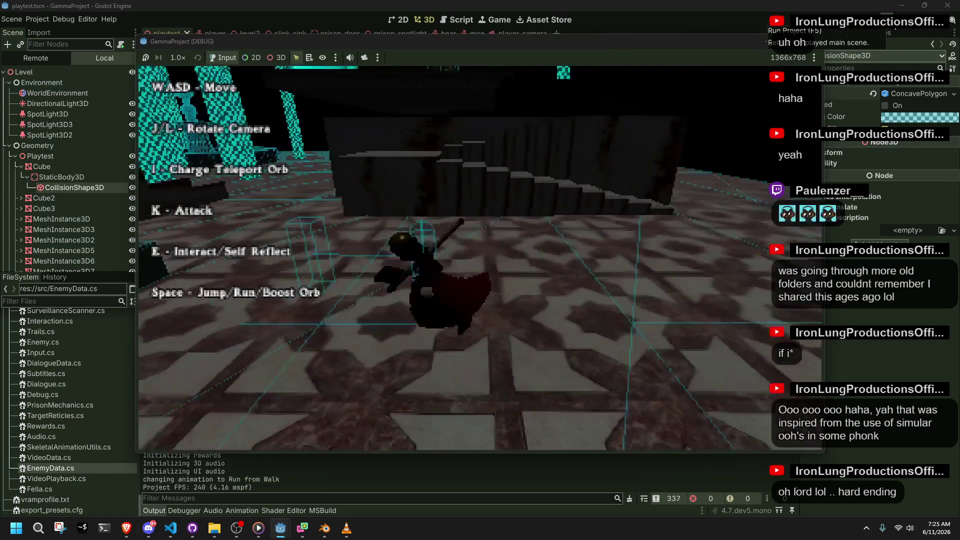
pyautogui.press('space')
pyautogui.press('l')
pyautogui.press('l')
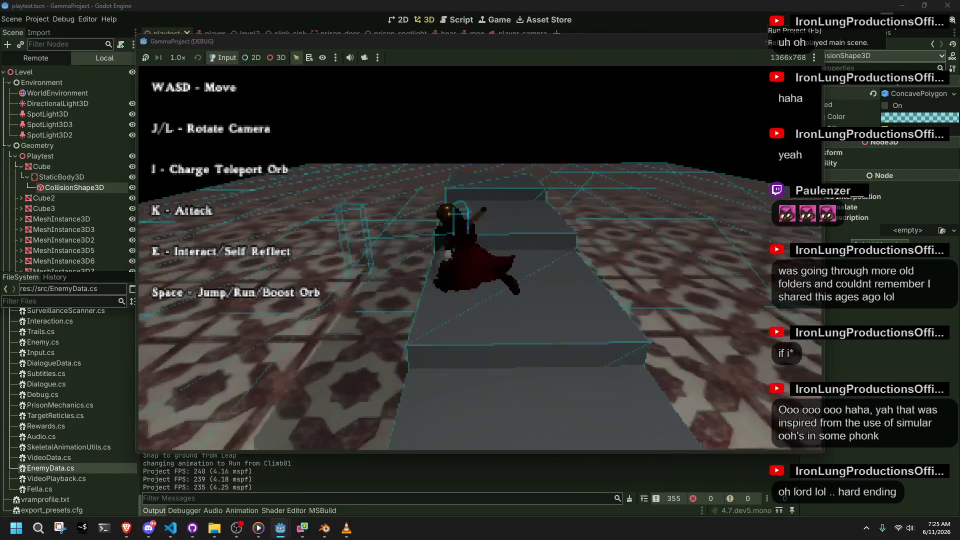
pyautogui.press('l')
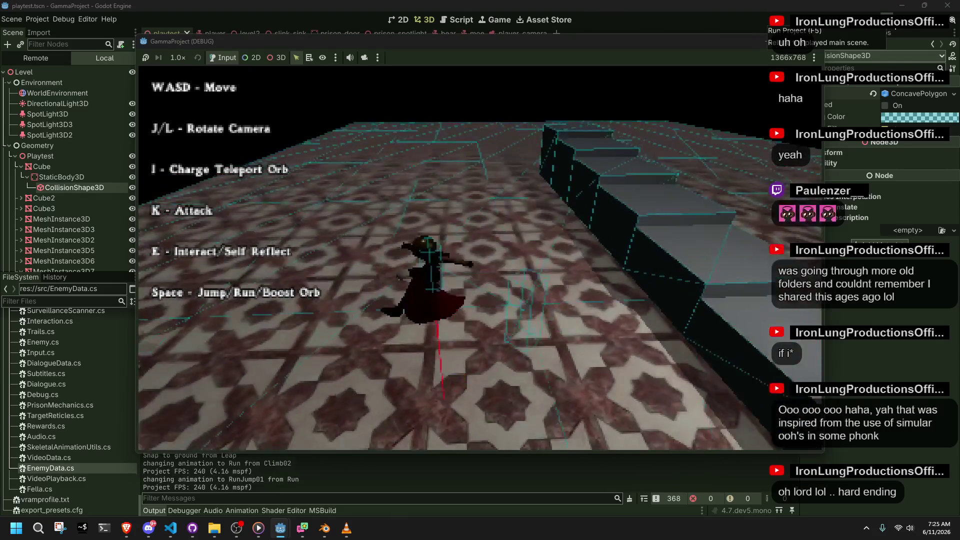
pyautogui.press('l')
pyautogui.press('w')
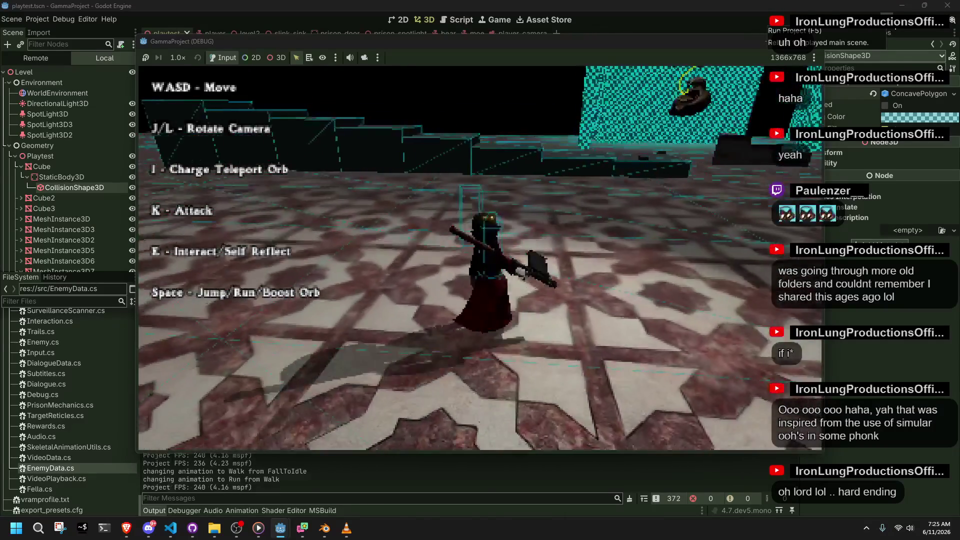
pyautogui.press('w')
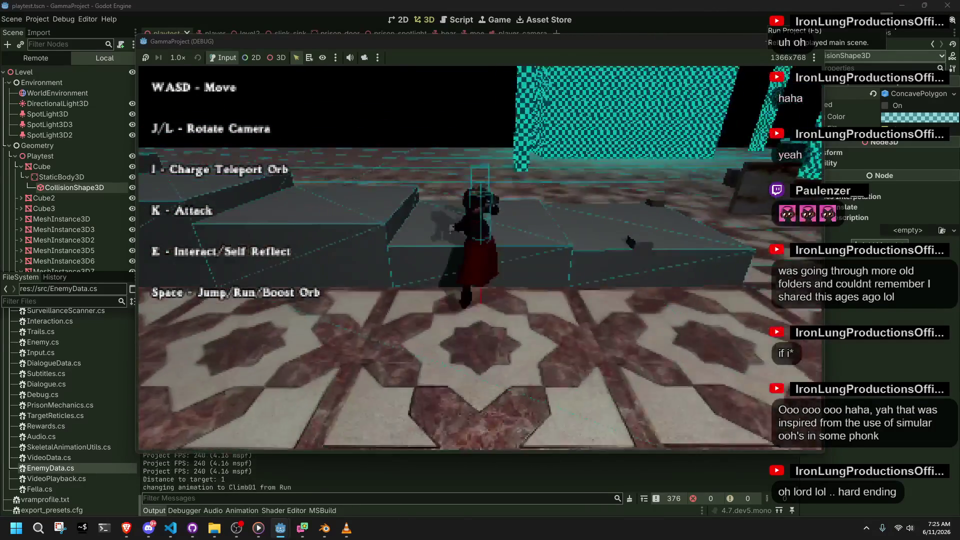
pyautogui.press('space')
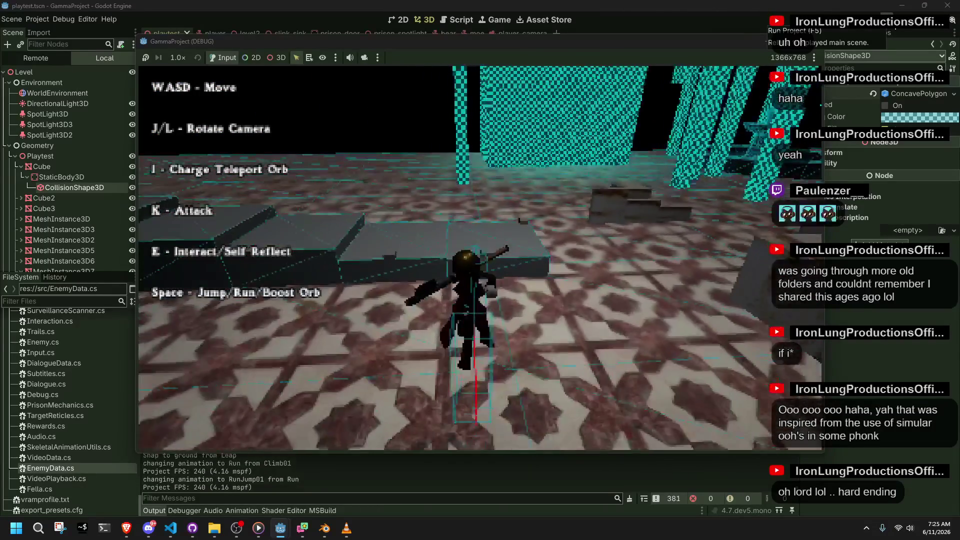
pyautogui.press('w')
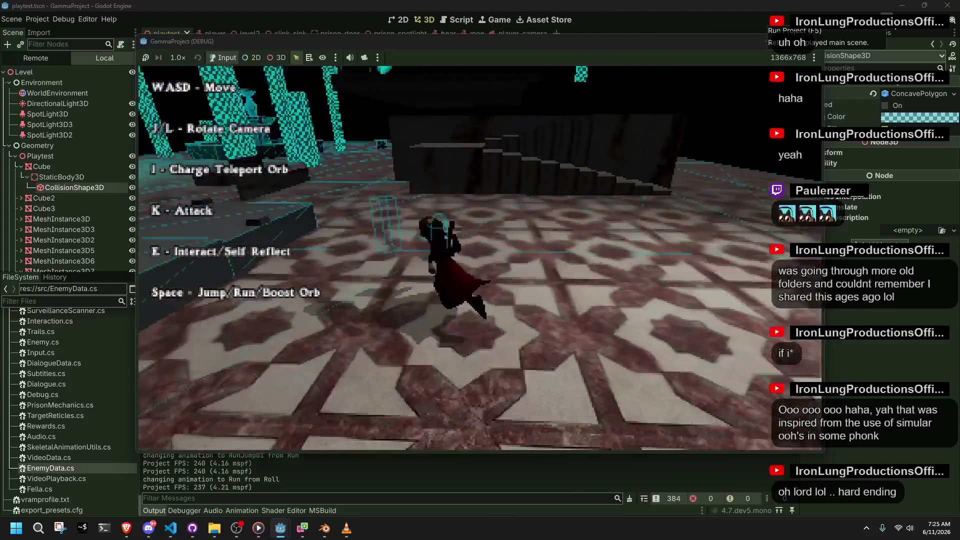
pyautogui.press('space')
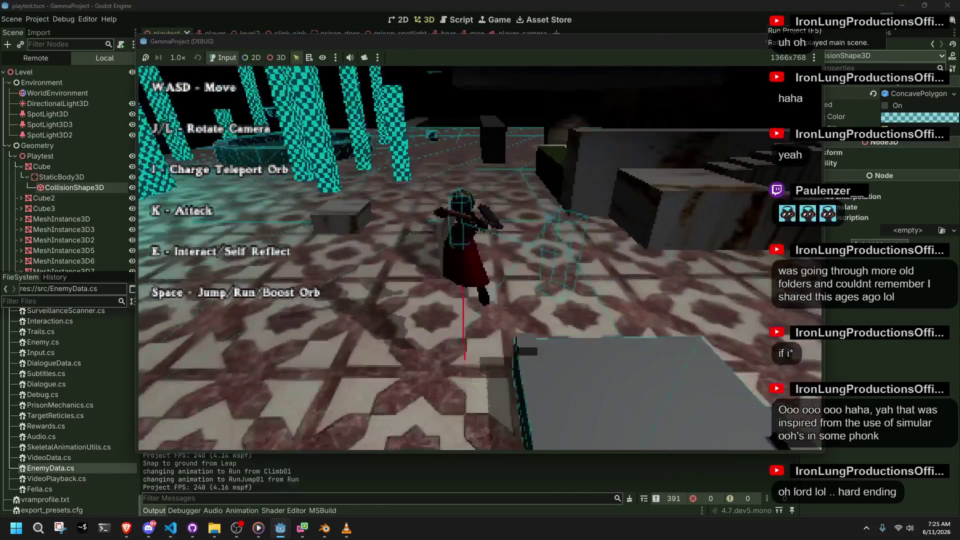
pyautogui.press('w')
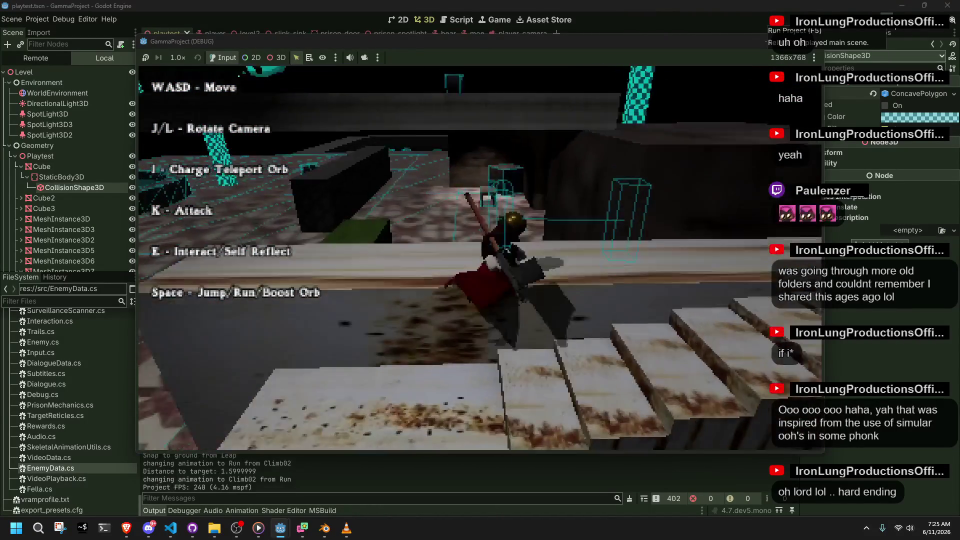
pyautogui.press('space')
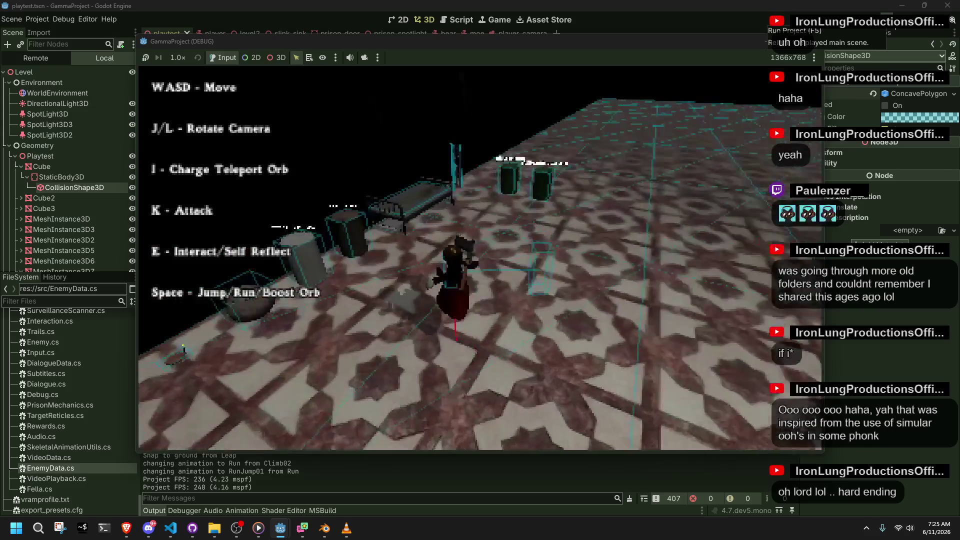
# Restart the scene and run the character up the stairs and along the ledge.
pyautogui.click(891, 22)
pyautogui.press('w')
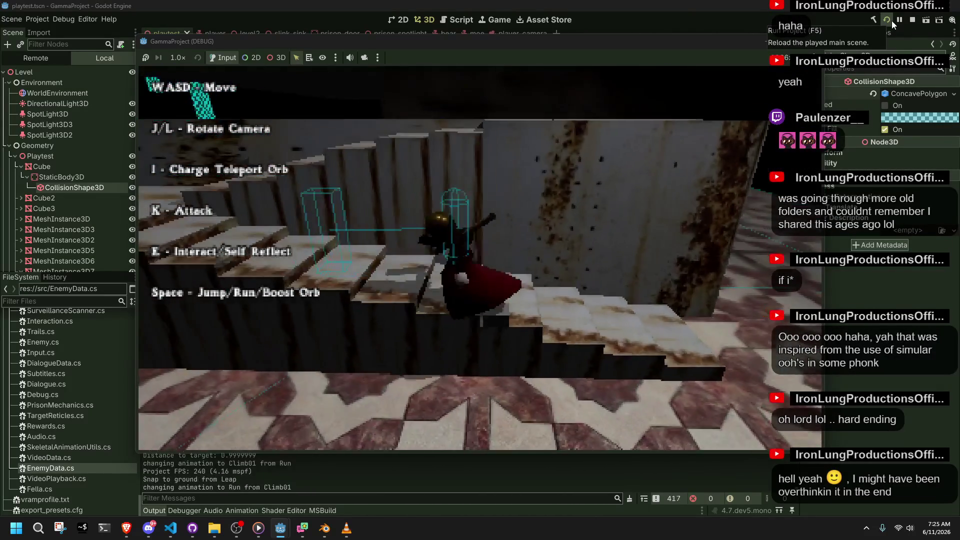
pyautogui.press('l')
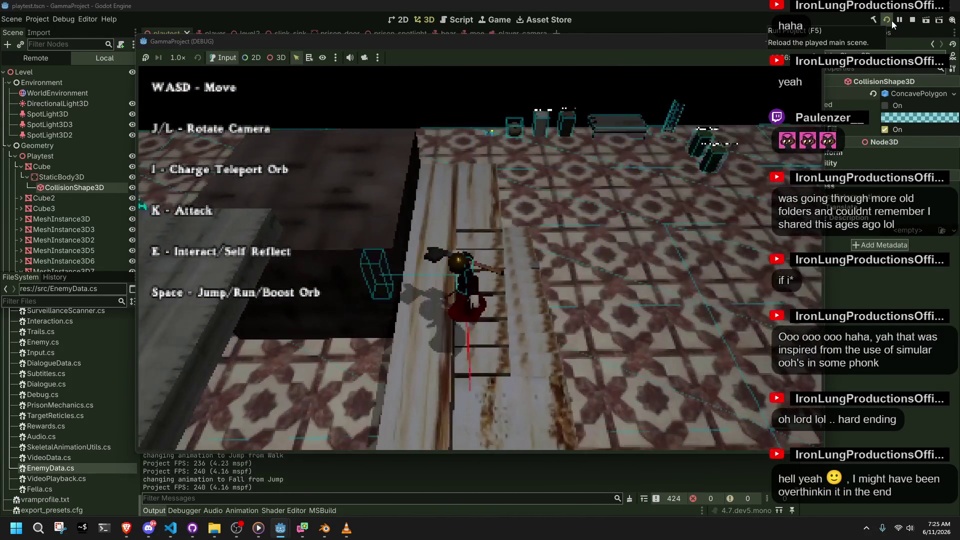
pyautogui.press('w')
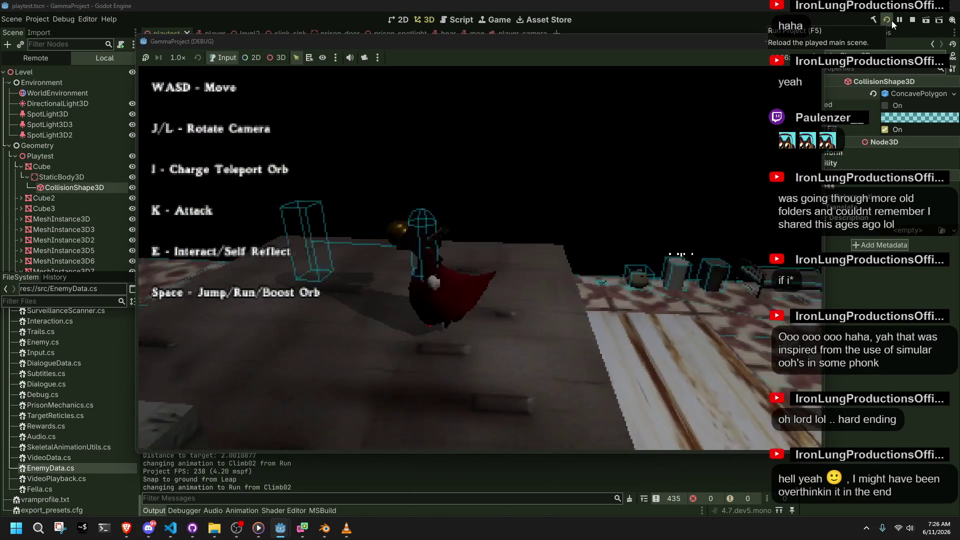
pyautogui.press('w')
pyautogui.press('w')
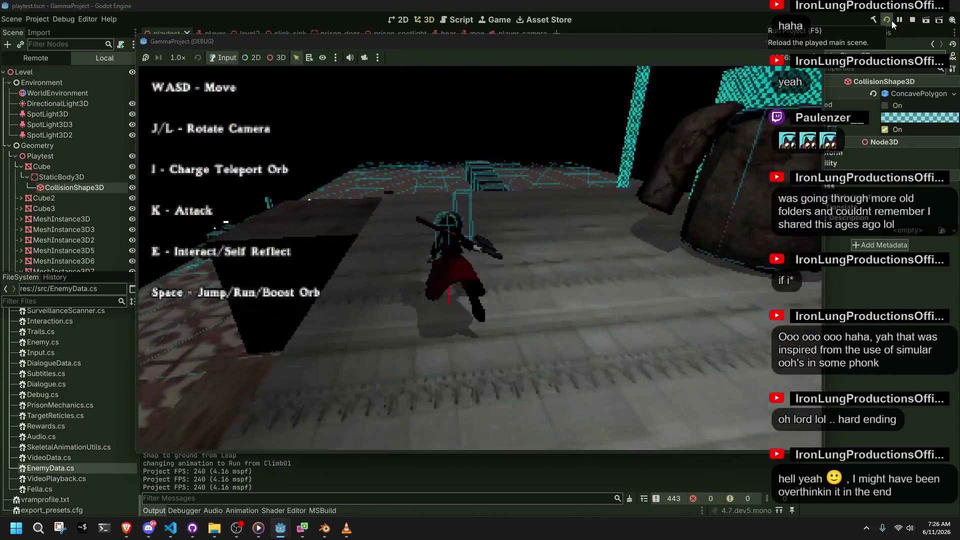
pyautogui.press('space')
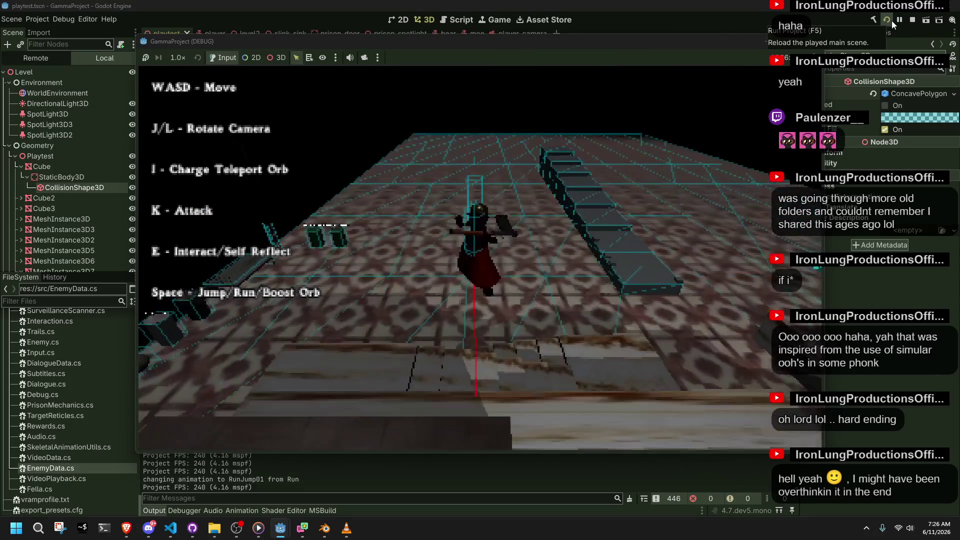
pyautogui.press('w')
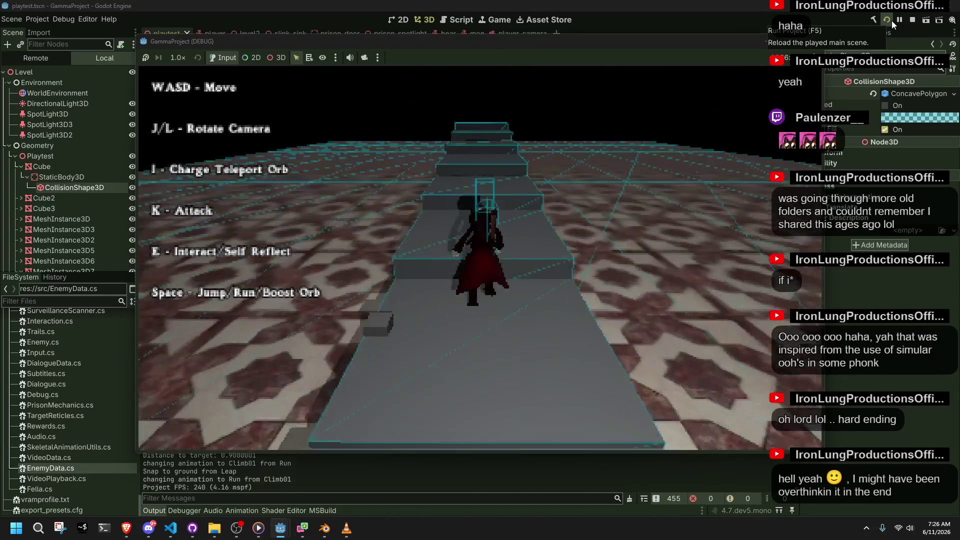
# Climb, leap and run across the platform, then close the running game.
pyautogui.press('space')
pyautogui.press('w')
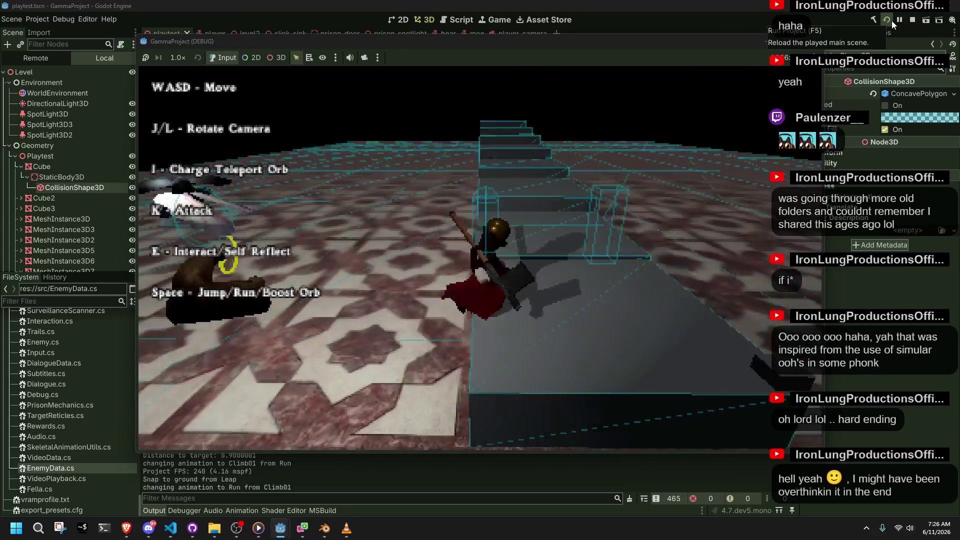
pyautogui.press('space')
pyautogui.press('w')
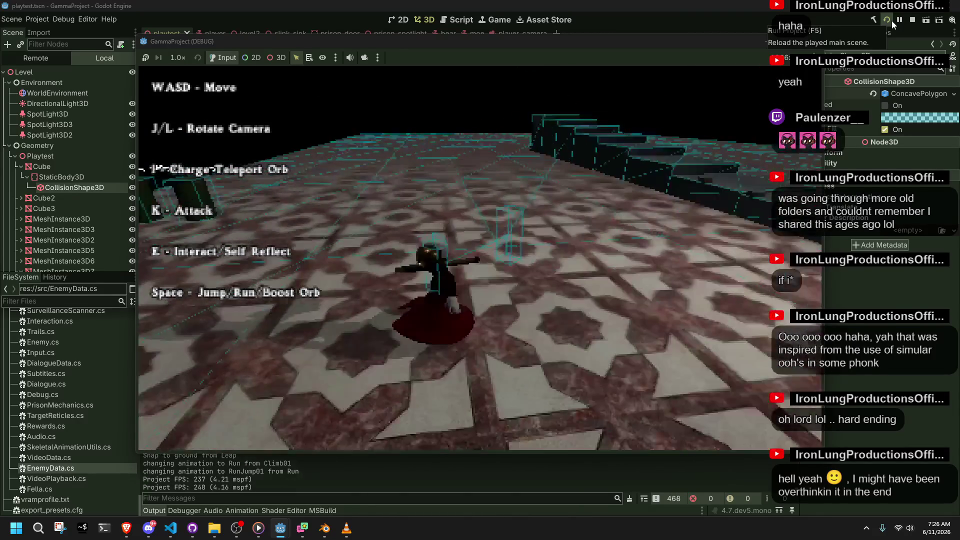
pyautogui.press('w')
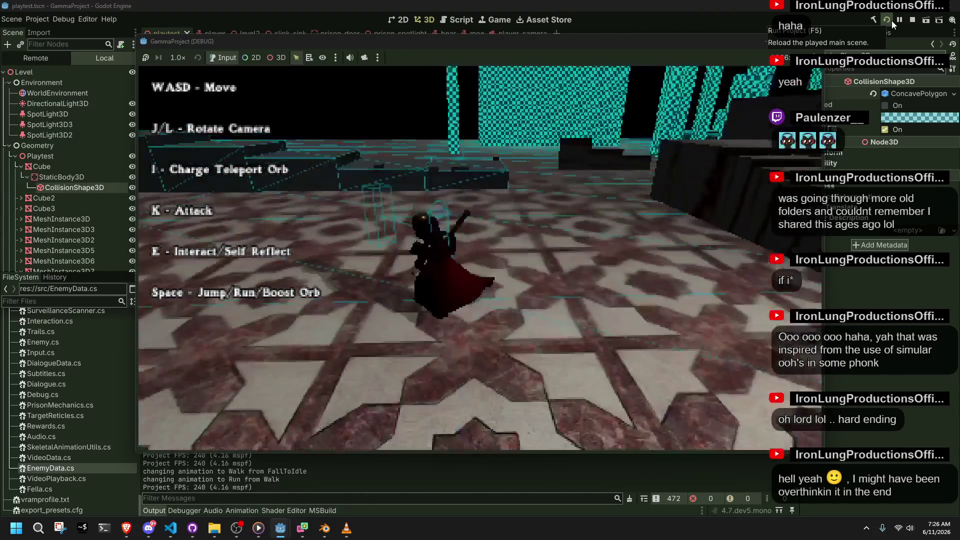
pyautogui.press('w')
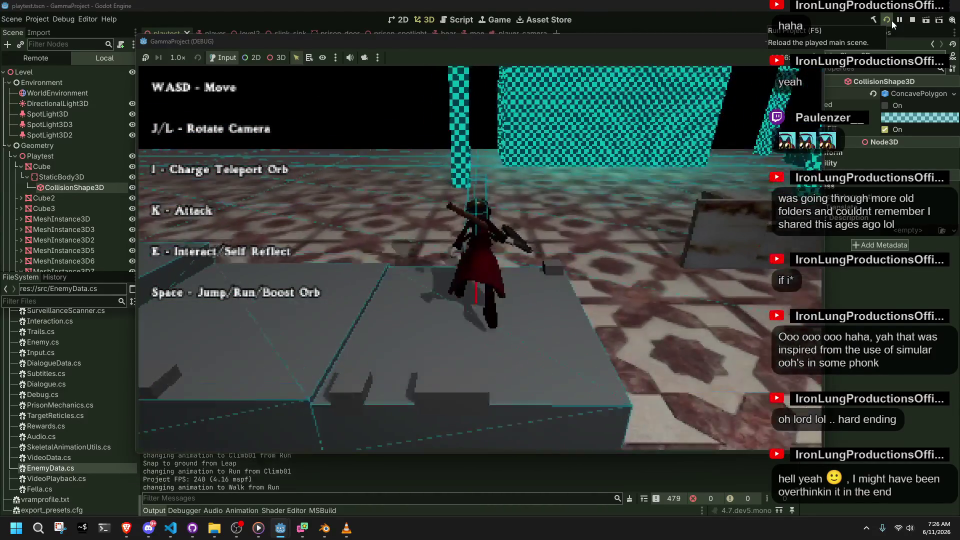
pyautogui.click(812, 41)
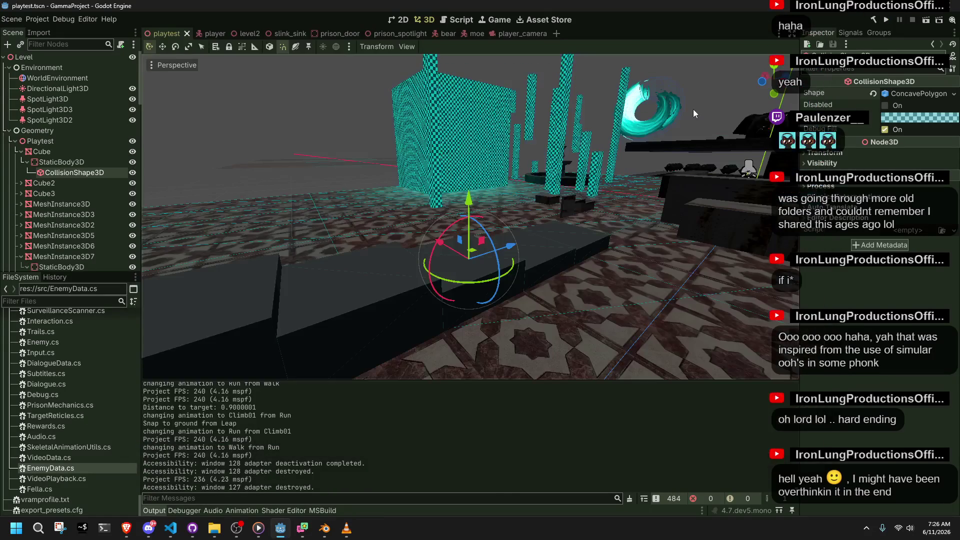
# Scrub Climb01 to frame 20 in Blender and glance at the player code in VS Code.
pyautogui.click(324, 528)
pyautogui.moveTo(251, 412); pyautogui.dragTo(322, 419)
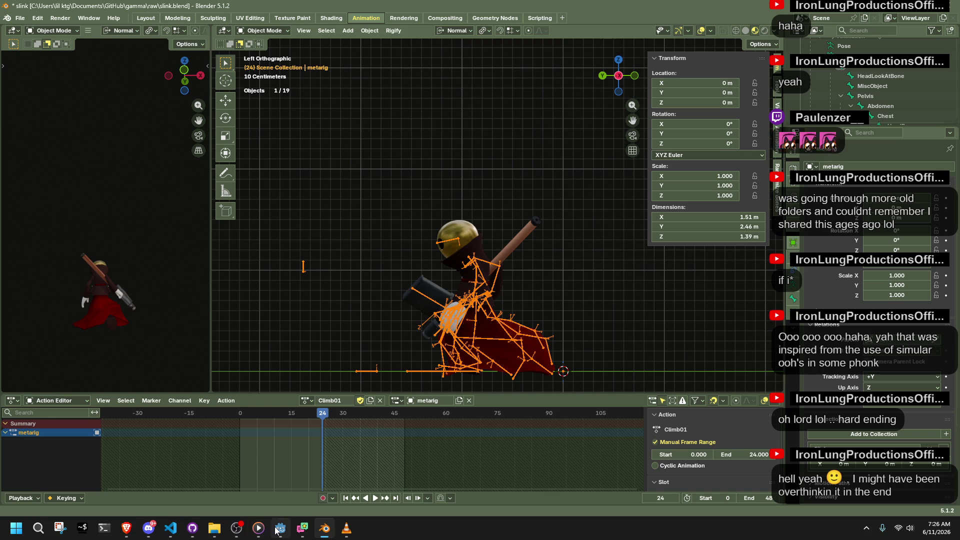
pyautogui.click(275, 530)
pyautogui.click(174, 530)
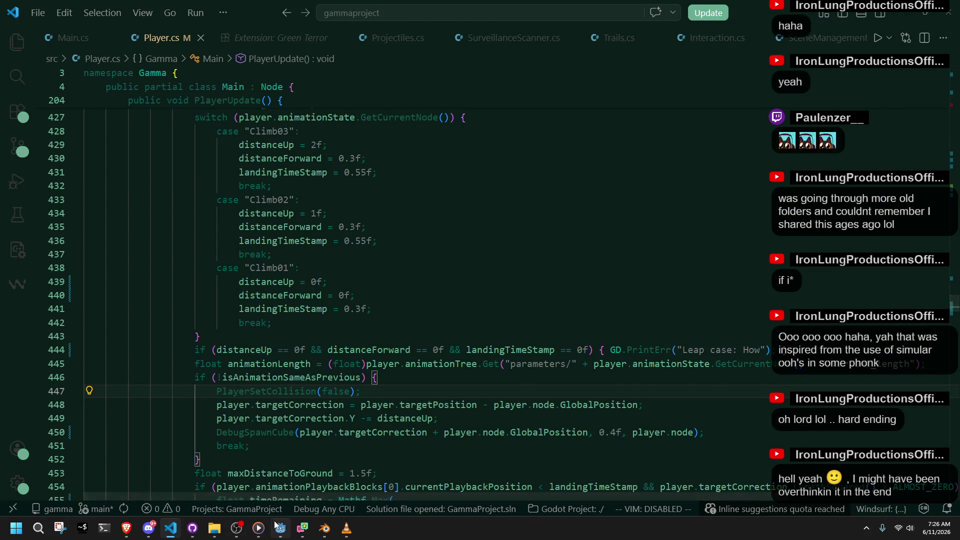
pyautogui.click(280, 528)
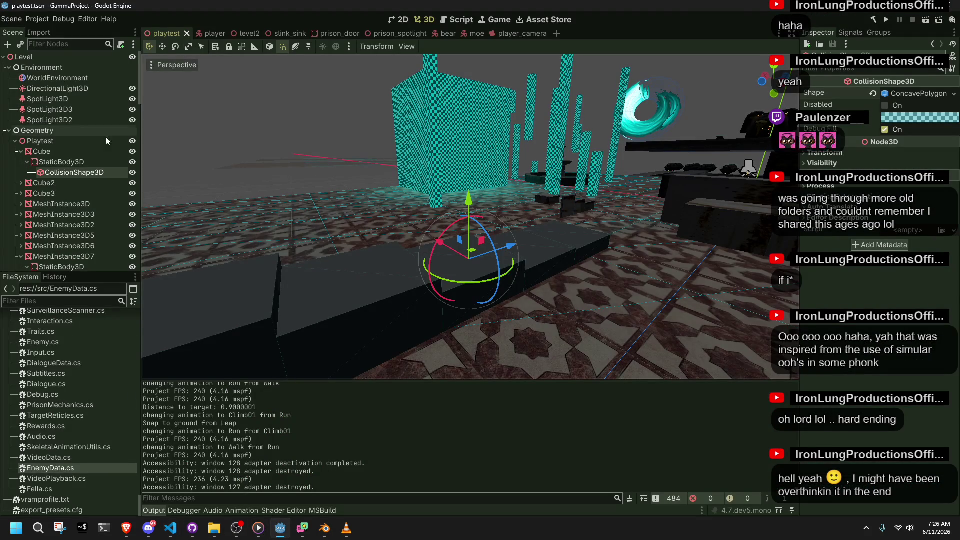
# Select the MultiMeshInstance3D node in the playtest scene's Geometry branch.
pyautogui.scroll(-5, 58, 147)
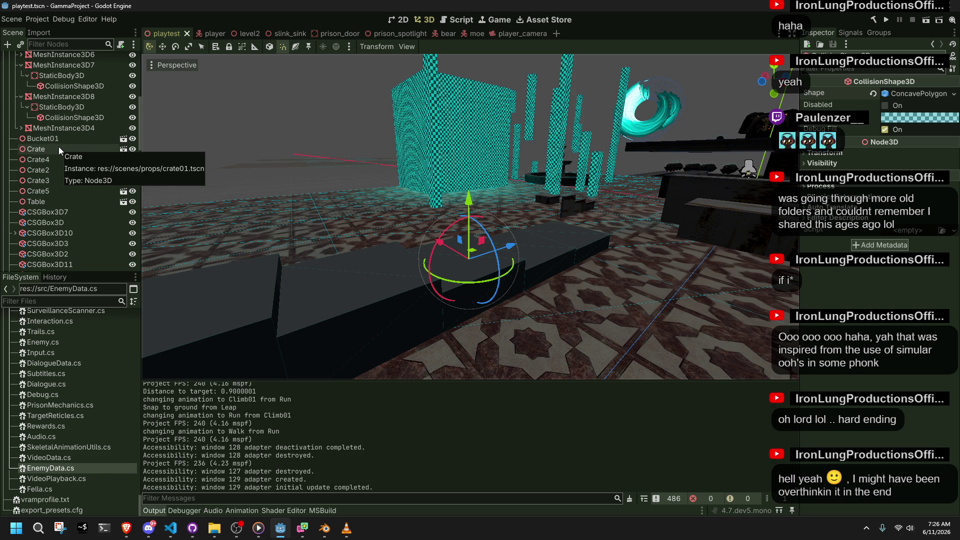
pyautogui.scroll(-8, 59, 146)
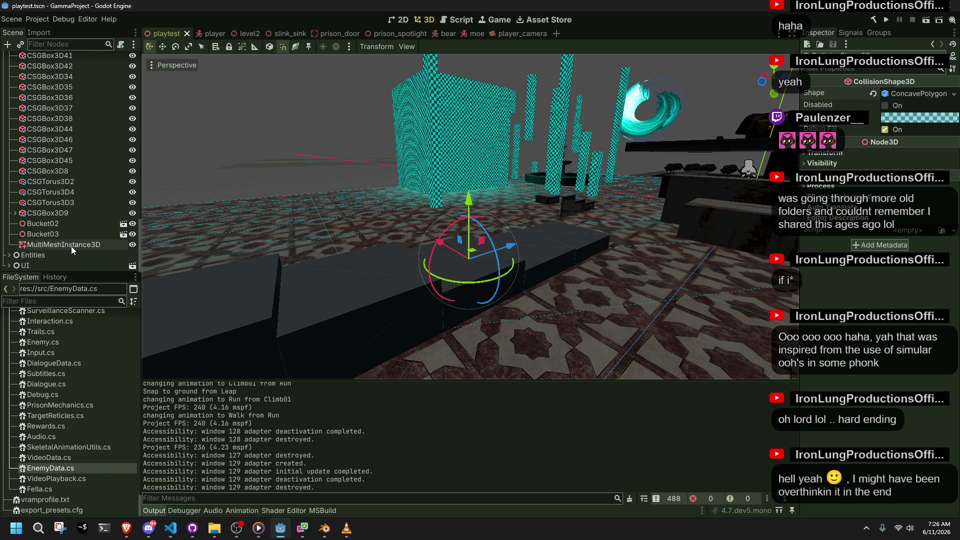
pyautogui.click(49, 245)
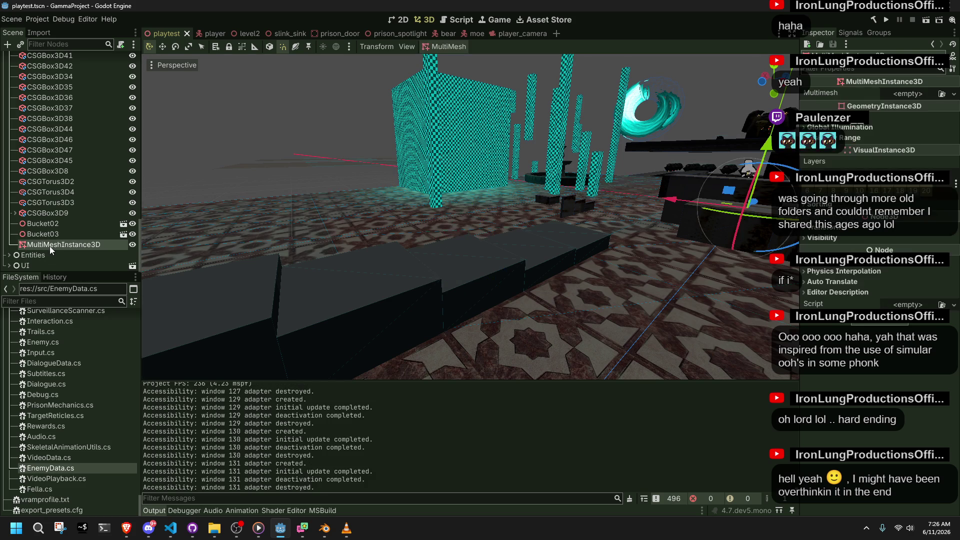
pyautogui.click(908, 94)
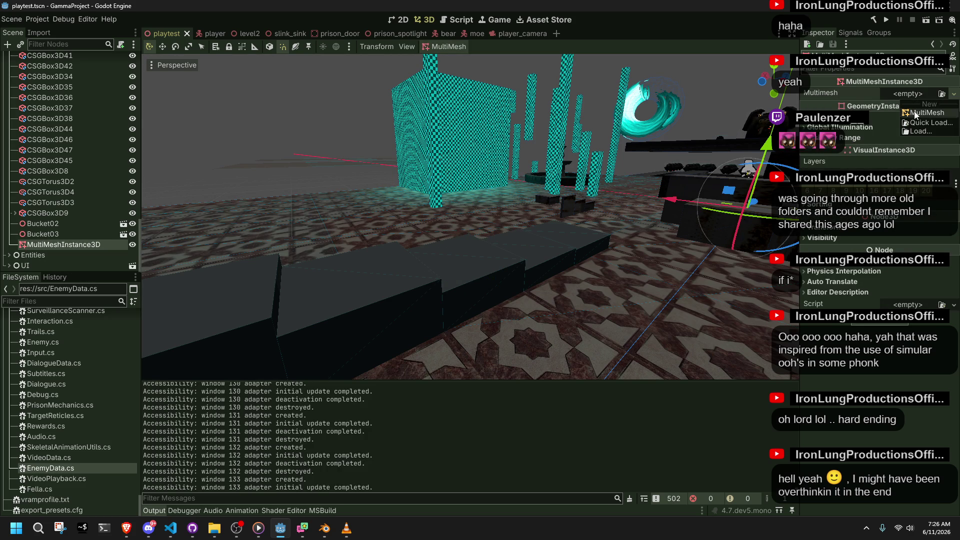
pyautogui.click(915, 113)
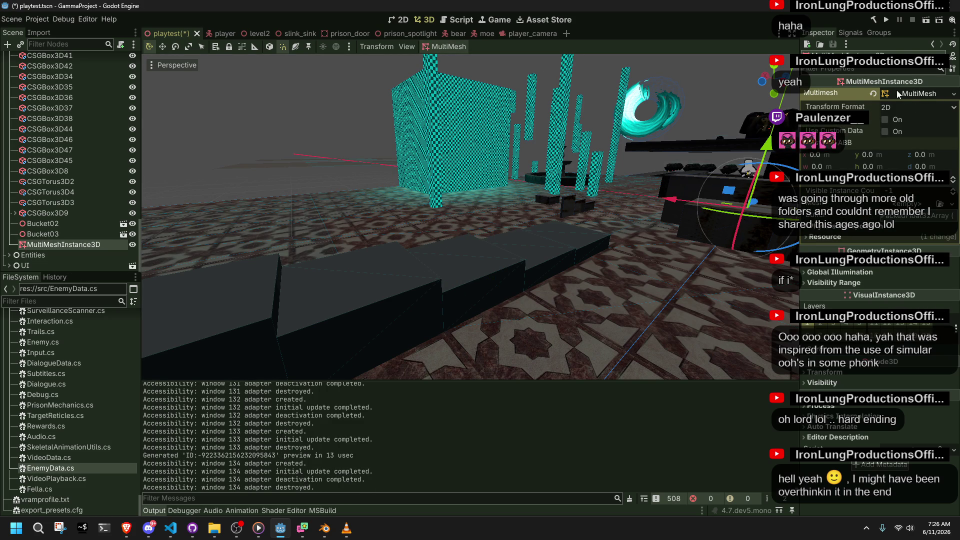
pyautogui.hotkey('ctrl', 'z')
pyautogui.click(953, 95)
pyautogui.click(927, 129)
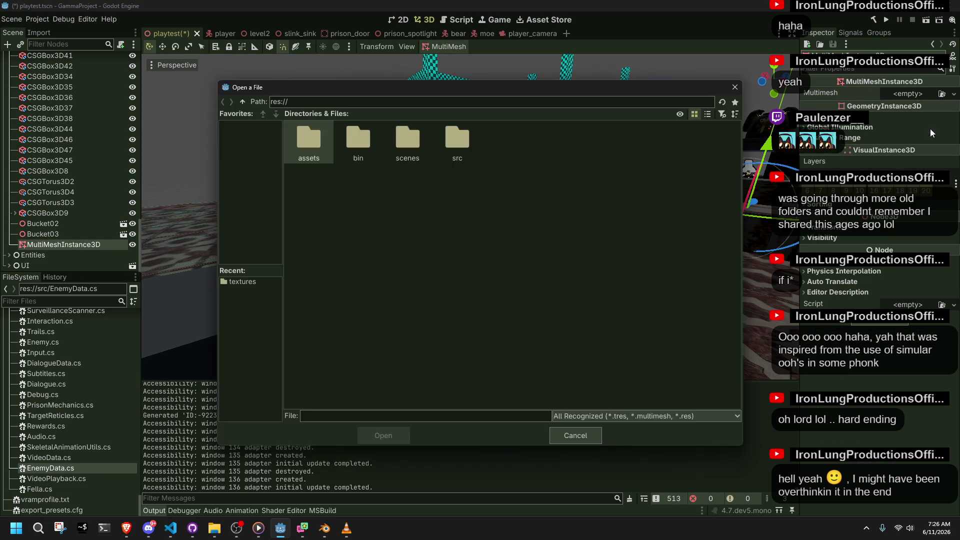
pyautogui.click(589, 435)
pyautogui.click(352, 529)
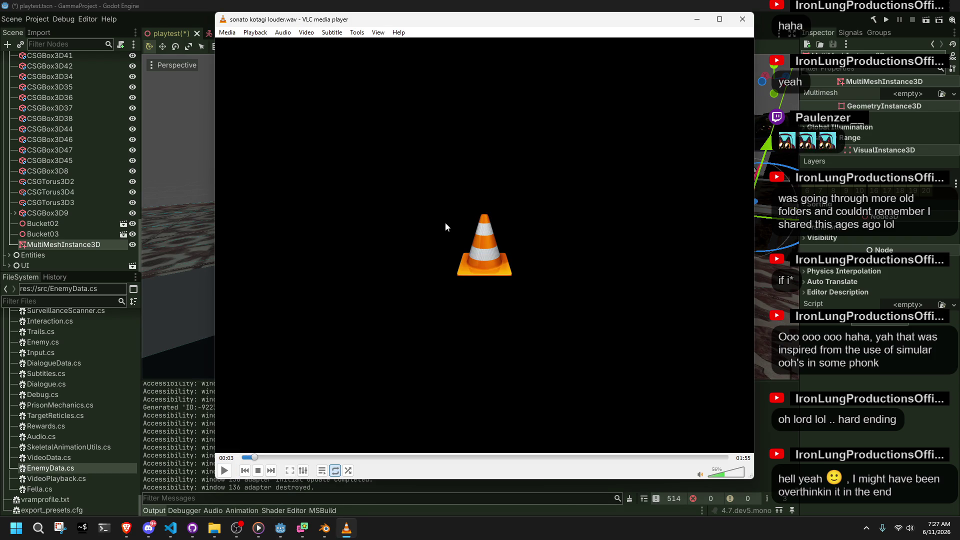
pyautogui.click(748, 16)
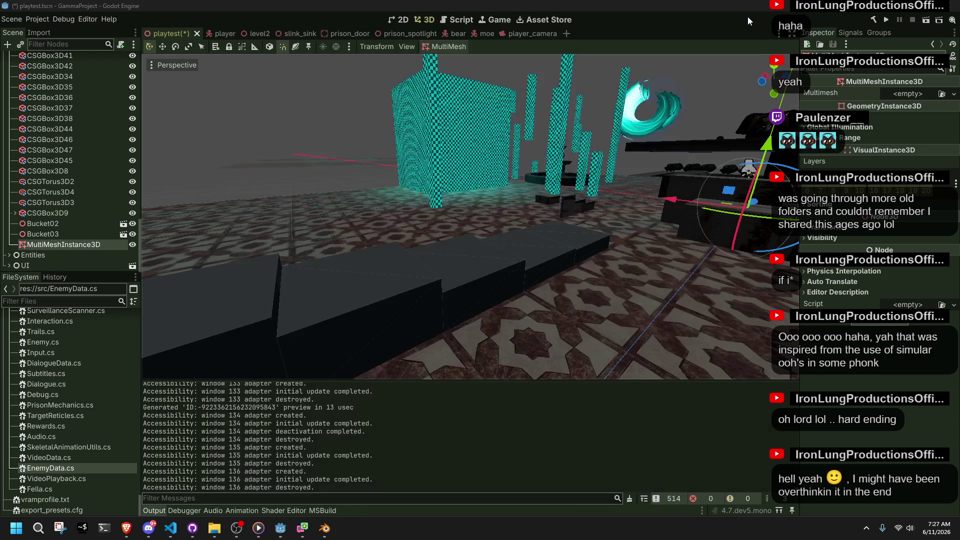
pyautogui.click(50, 236)
pyautogui.scroll(10, 50, 235)
pyautogui.scroll(-15, 49, 236)
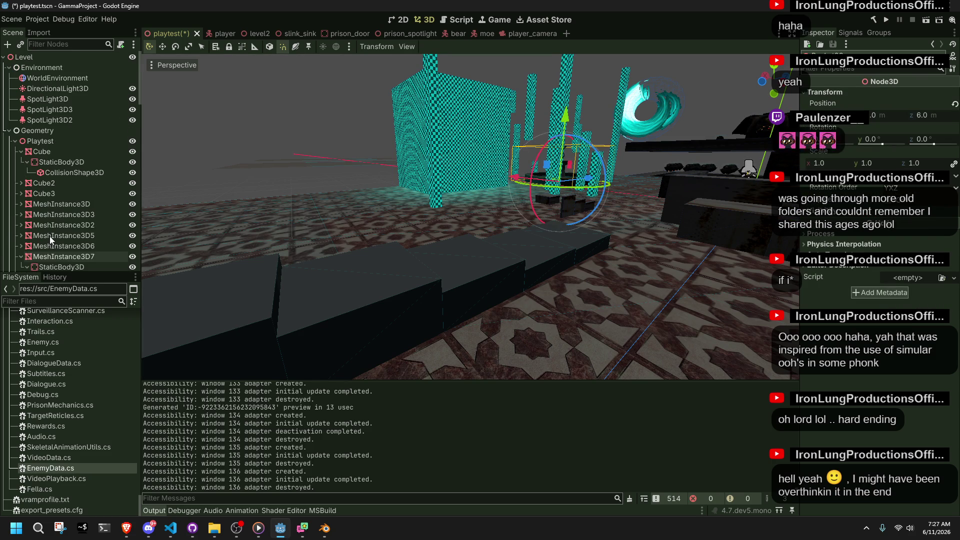
pyautogui.scroll(15, 50, 236)
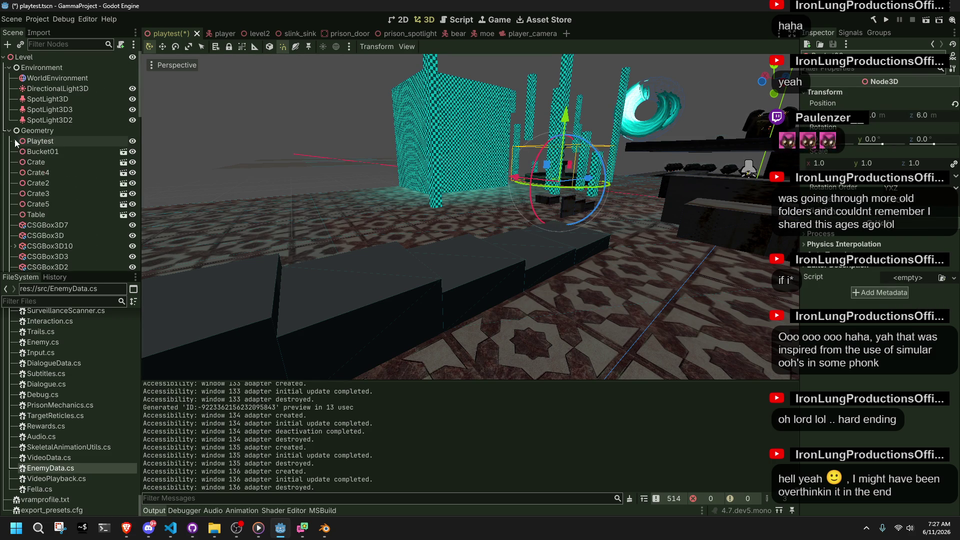
# Expand and collapse the Entities group in the Scene dock to check the Moe nodes.
pyautogui.scroll(-15, 67, 181)
pyautogui.click(10, 259)
pyautogui.scroll(-5, 88, 215)
pyautogui.scroll(2, 91, 213)
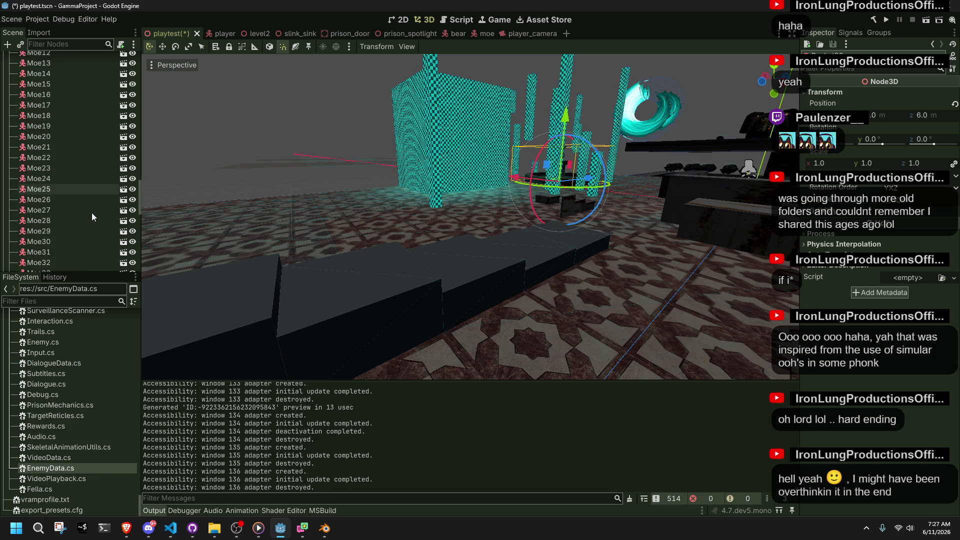
pyautogui.click(10, 115)
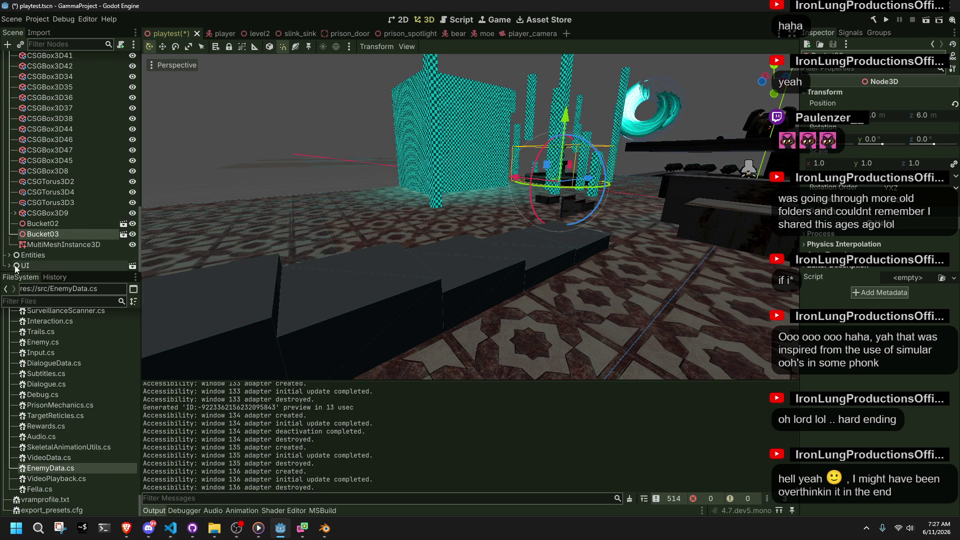
pyautogui.scroll(10, 105, 228)
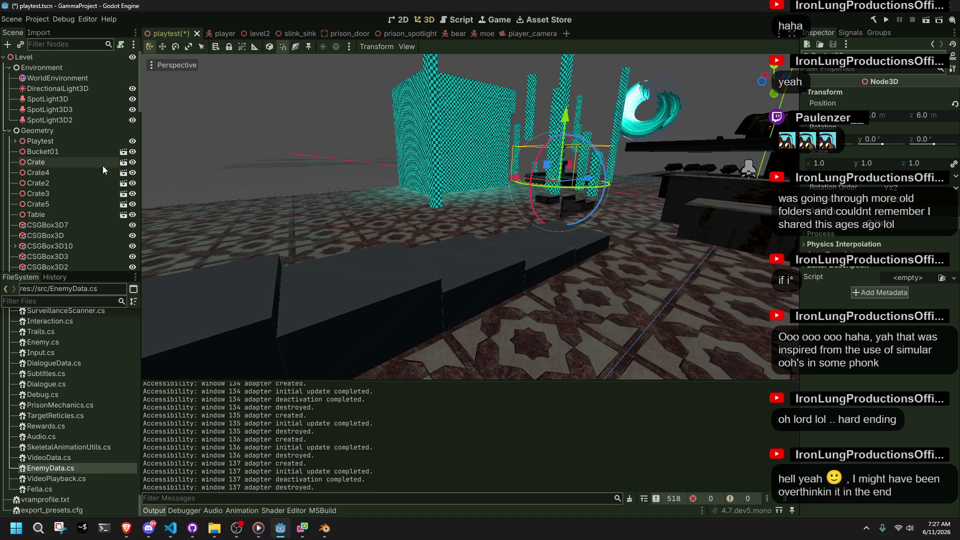
# Cycle through the VS Code and Blender windows, then return to the Godot editor.
pyautogui.hotkey('alt', 'Tab')
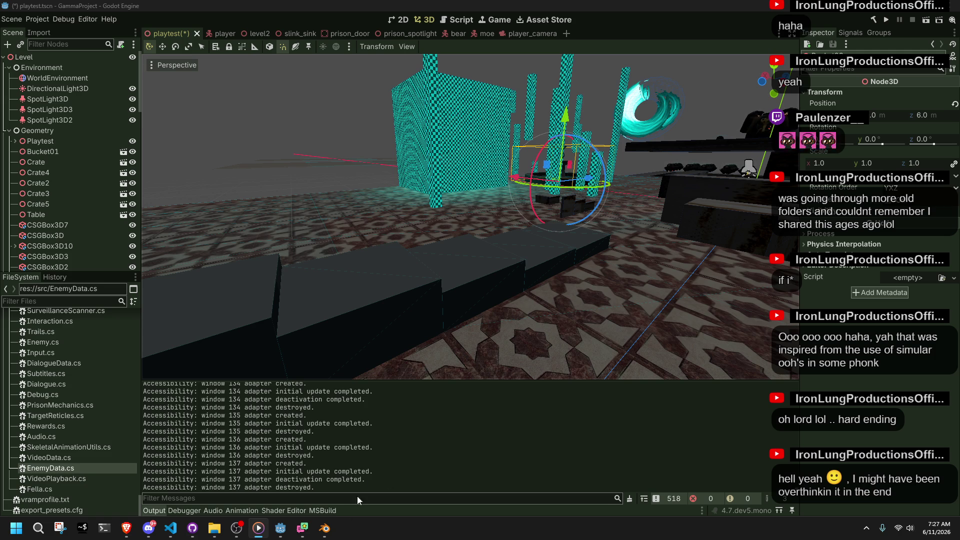
pyautogui.moveTo(325, 532)
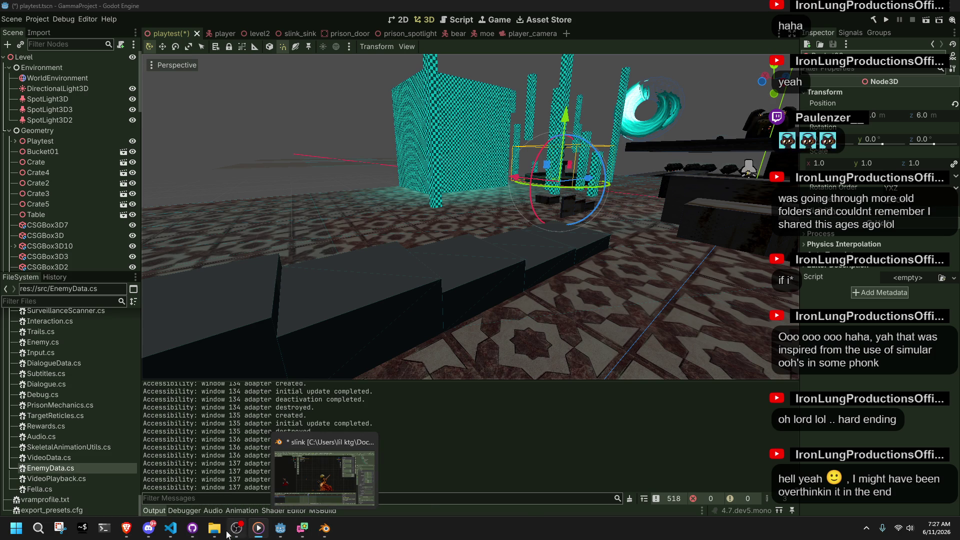
pyautogui.click(179, 527)
pyautogui.hotkey('alt', 'Tab')
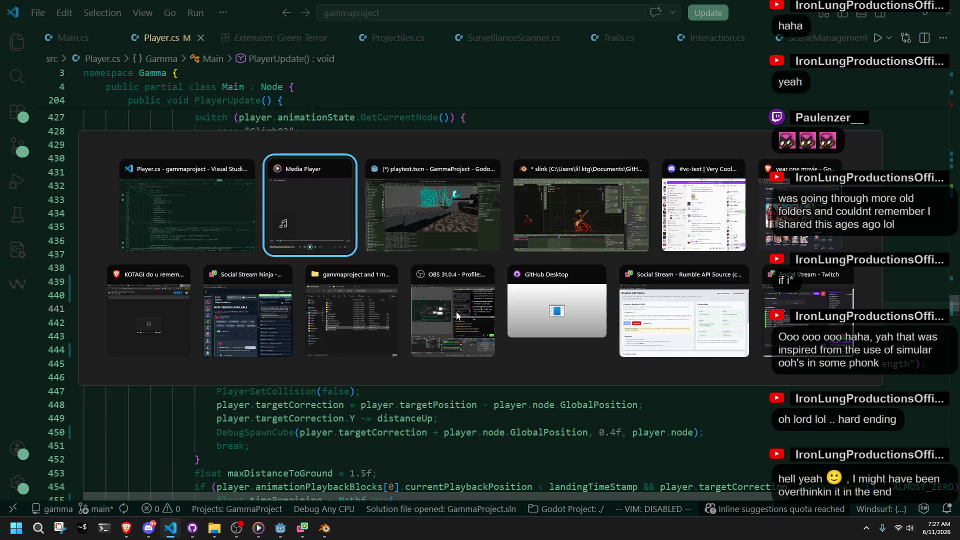
pyautogui.click(331, 537)
pyautogui.click(278, 536)
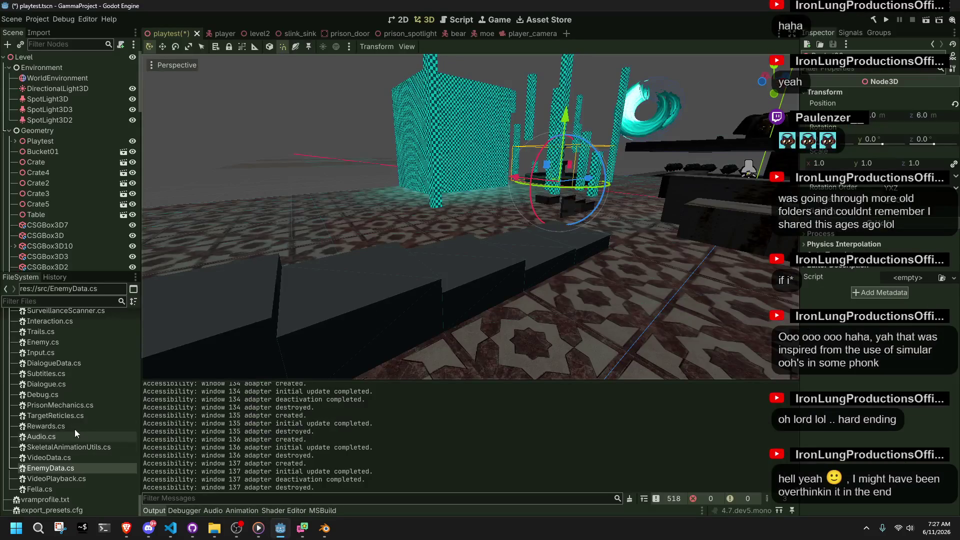
# Save playtest.tscn and switch to the player scene.
pyautogui.hotkey('ctrl', 's')
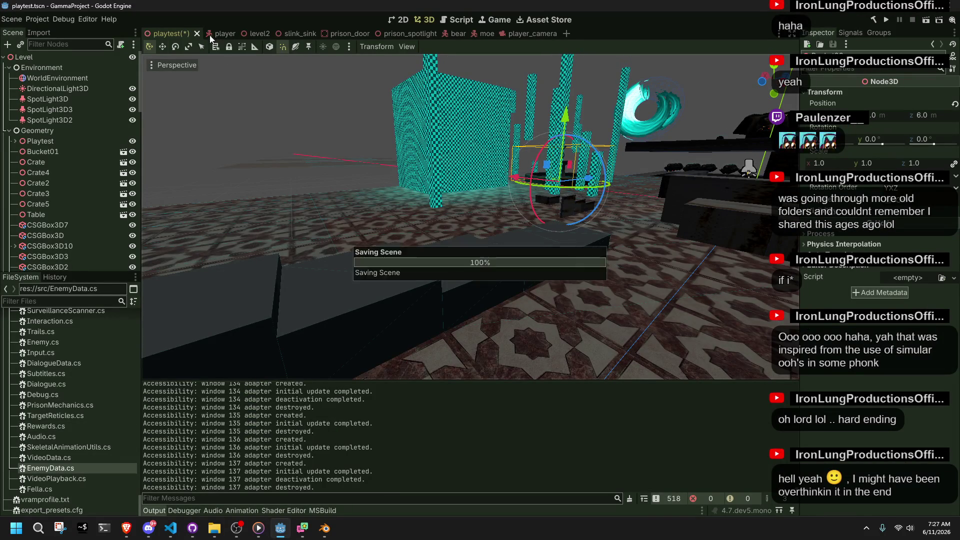
pyautogui.click(220, 33)
pyautogui.scroll(-5, 70, 237)
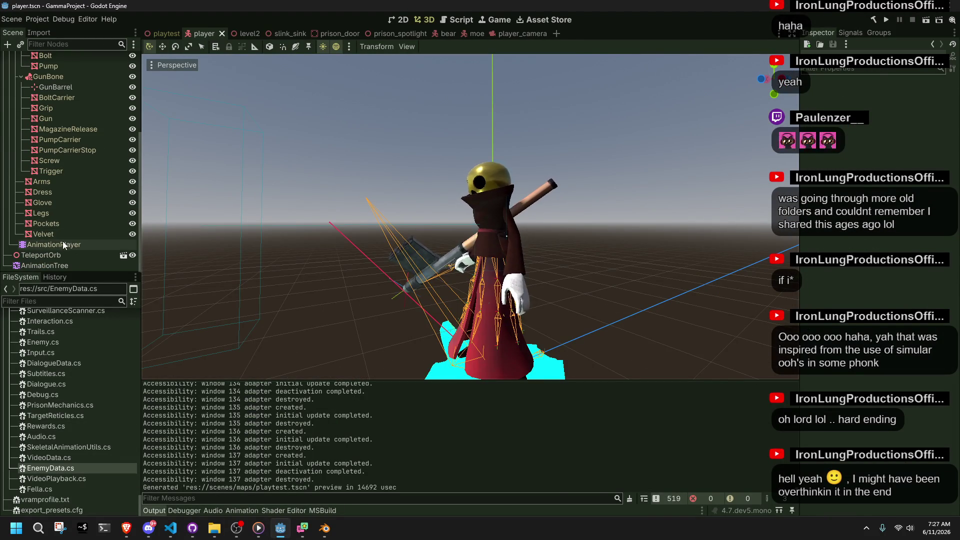
# Scrub through the Climb01 animation on the AnimationPlayer and open the player's state machine.
pyautogui.click(62, 242)
pyautogui.moveTo(314, 422)
pyautogui.mouseDown()
pyautogui.moveTo(351, 441)
pyautogui.moveTo(251, 449)
pyautogui.moveTo(253, 425)
pyautogui.mouseUp()
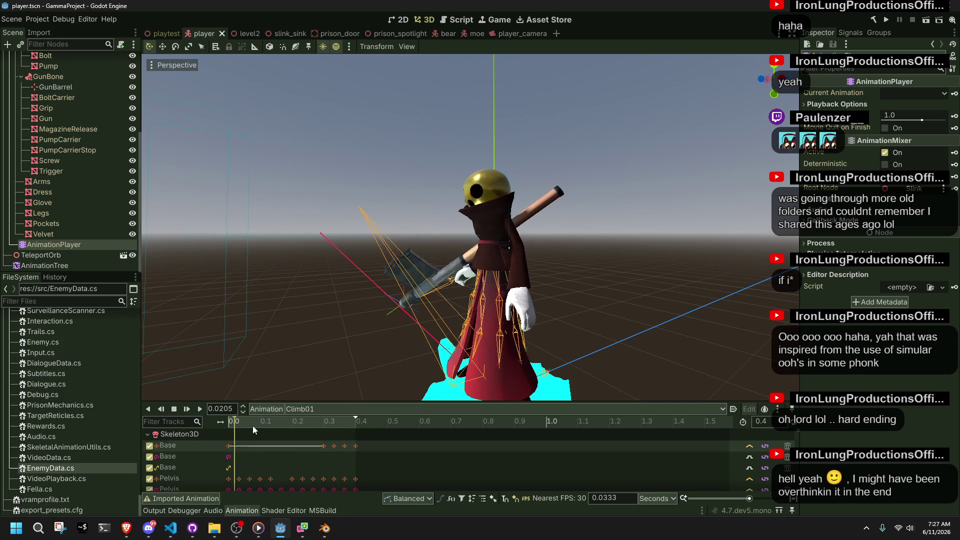
pyautogui.click(82, 257)
pyautogui.click(83, 269)
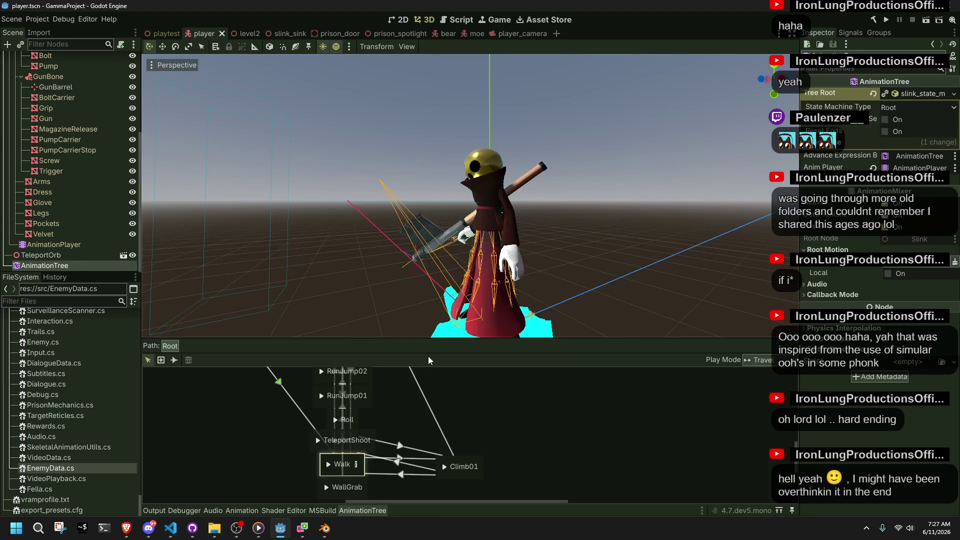
# Inspect the Climb01 state and the Walk→Climb01 transition in the state graph.
pyautogui.moveTo(458, 448)
pyautogui.mouseDown(button='middle')
pyautogui.moveTo(420, 522)
pyautogui.moveTo(406, 530)
pyautogui.moveTo(394, 517)
pyautogui.mouseUp(button='middle')
pyautogui.scroll(-5, 392, 420)
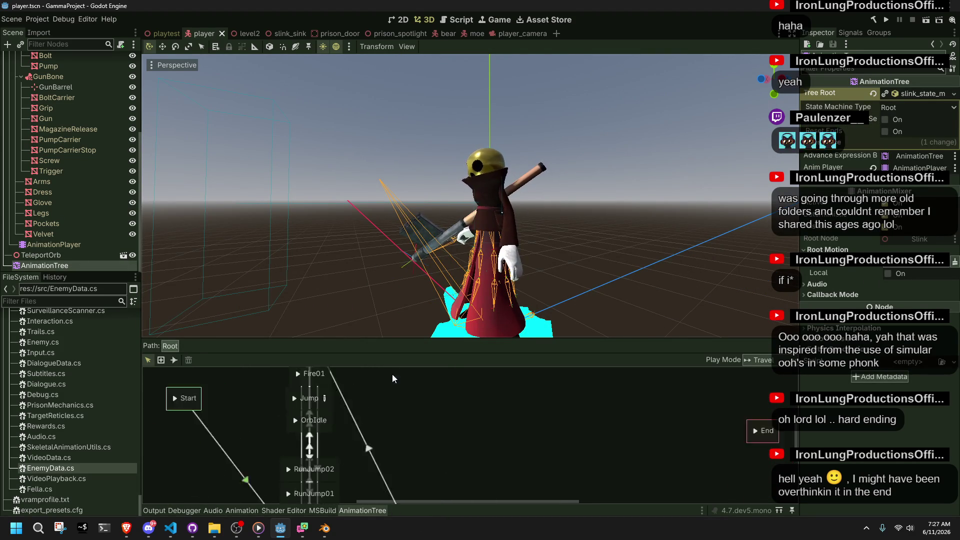
pyautogui.click(399, 413)
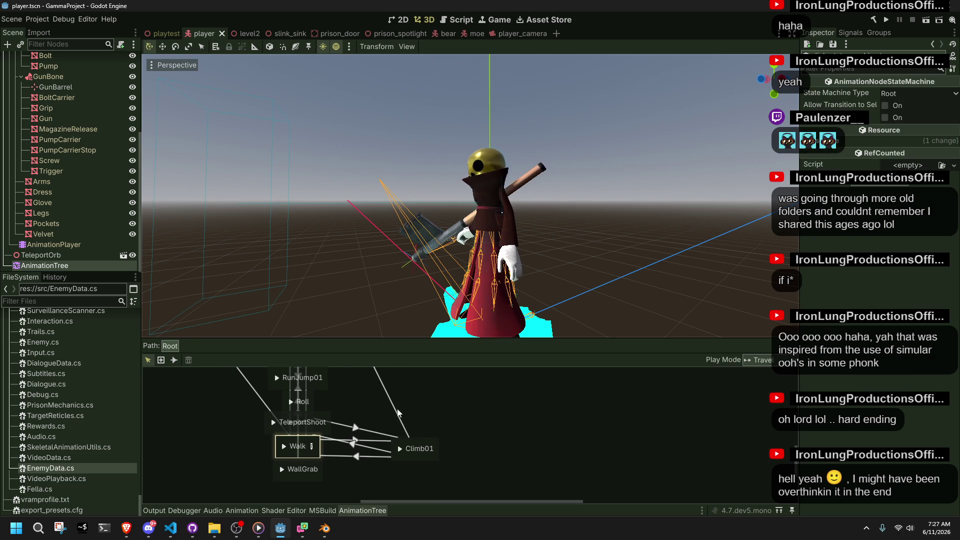
pyautogui.click(414, 459)
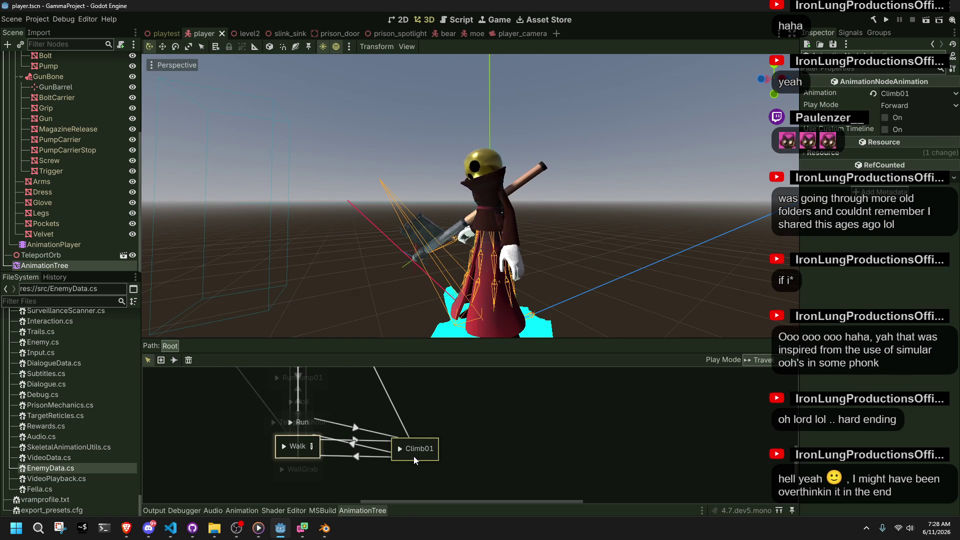
pyautogui.click(355, 448)
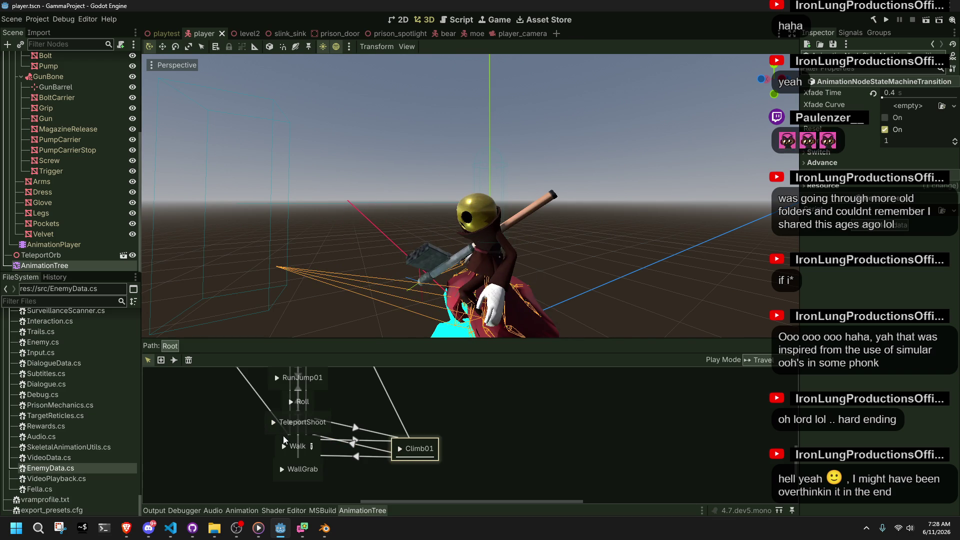
# Select Climb02 and Climb03 together and move them up and to the left.
pyautogui.moveTo(394, 409)
pyautogui.mouseDown(button='middle')
pyautogui.moveTo(408, 438)
pyautogui.moveTo(414, 539)
pyautogui.mouseUp(button='middle')
pyautogui.moveTo(438, 448)
pyautogui.mouseDown(button='middle')
pyautogui.moveTo(469, 528)
pyautogui.moveTo(447, 295)
pyautogui.moveTo(475, 474)
pyautogui.moveTo(467, 484)
pyautogui.moveTo(469, 460)
pyautogui.moveTo(446, 428)
pyautogui.moveTo(495, 333)
pyautogui.moveTo(478, 257)
pyautogui.moveTo(479, 370)
pyautogui.mouseUp(button='middle')
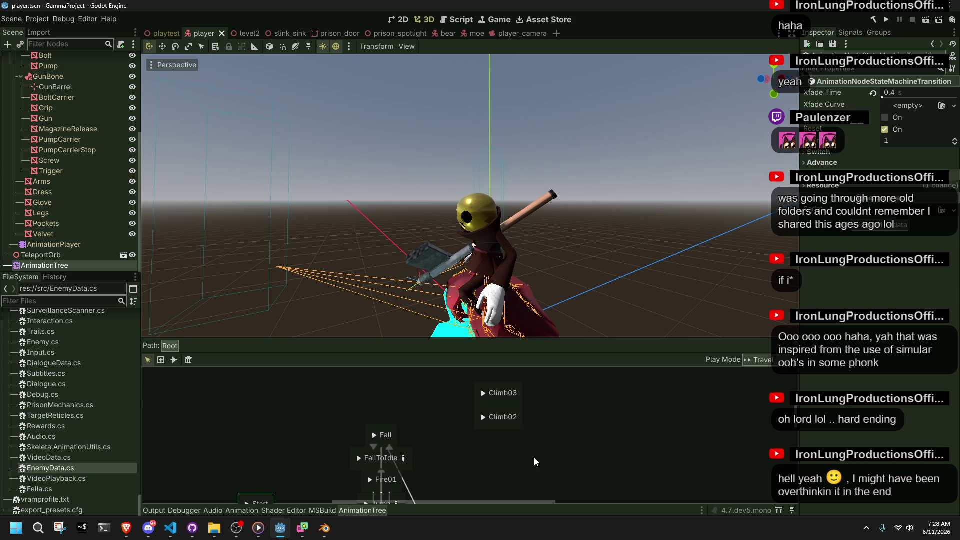
pyautogui.moveTo(549, 455); pyautogui.dragTo(494, 365)
pyautogui.moveTo(497, 427)
pyautogui.mouseDown()
pyautogui.moveTo(441, 411)
pyautogui.moveTo(393, 427)
pyautogui.mouseUp()
pyautogui.moveTo(464, 469); pyautogui.dragTo(475, 373, button='middle')
pyautogui.scroll(-5, 359, 468)
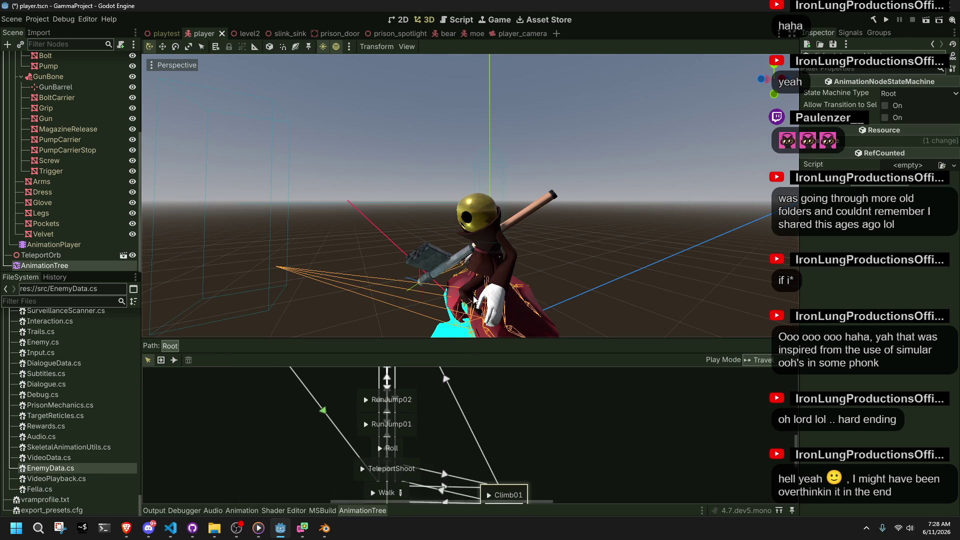
# Review RunJump01 and the Walk→Climb01 and Run→Climb01 transitions' crossfade settings.
pyautogui.scroll(5, 398, 418)
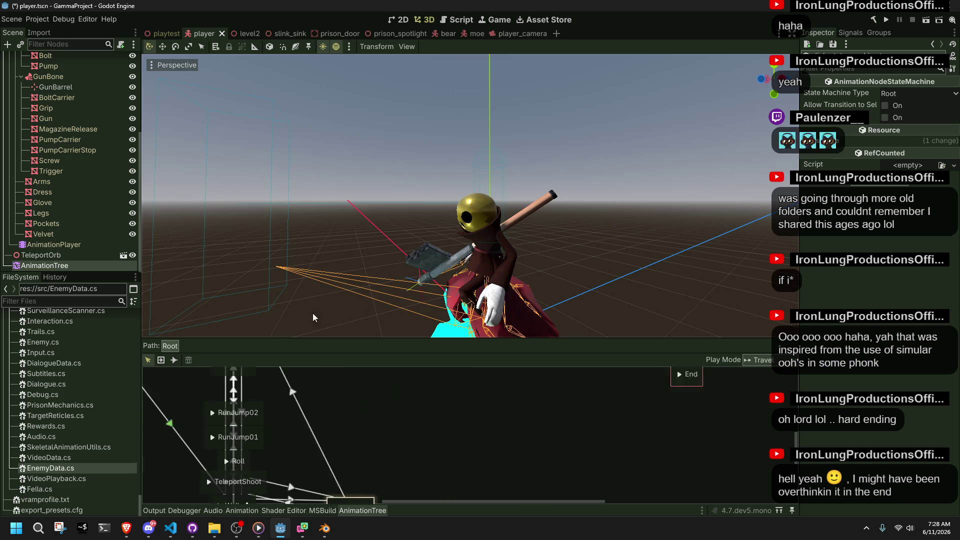
pyautogui.hscroll(-5, 397, 418)
pyautogui.scroll(-3, 380, 425)
pyautogui.moveTo(474, 376)
pyautogui.mouseDown(button='middle')
pyautogui.moveTo(483, 475)
pyautogui.moveTo(453, 263)
pyautogui.mouseUp(button='middle')
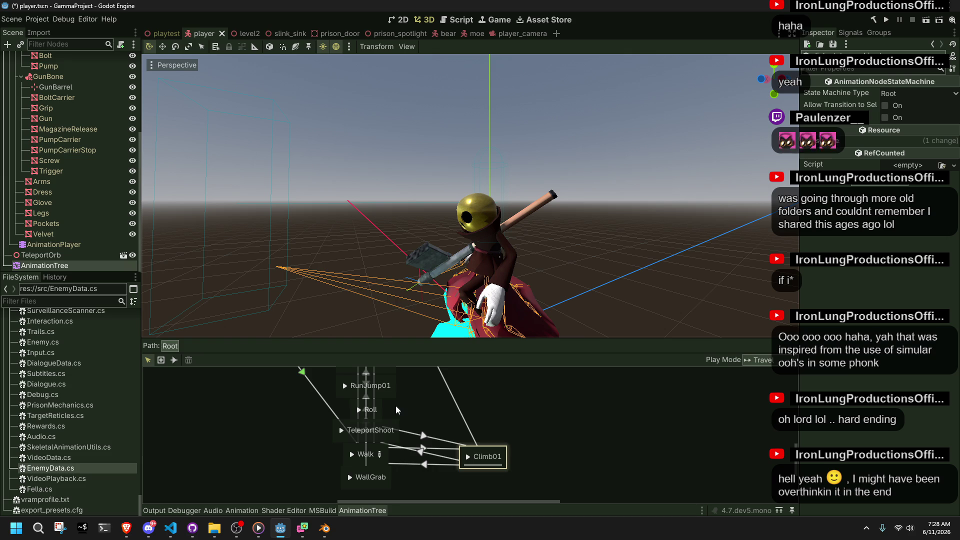
pyautogui.click(349, 391)
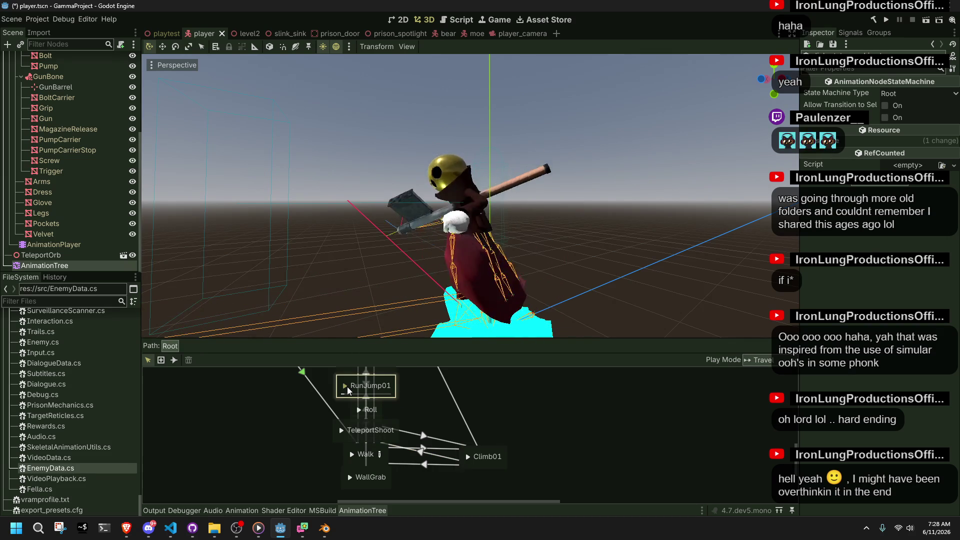
pyautogui.click(406, 467)
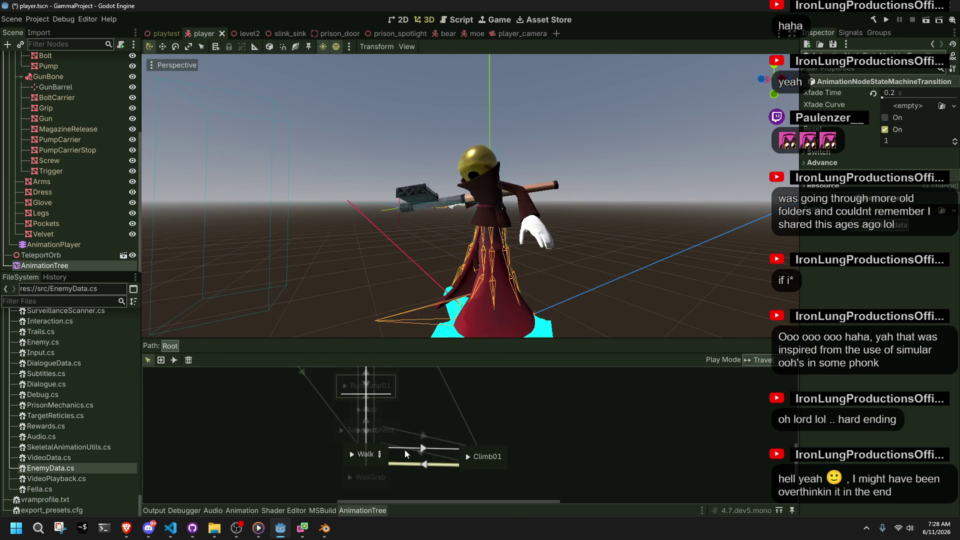
pyautogui.click(413, 434)
pyautogui.click(580, 388)
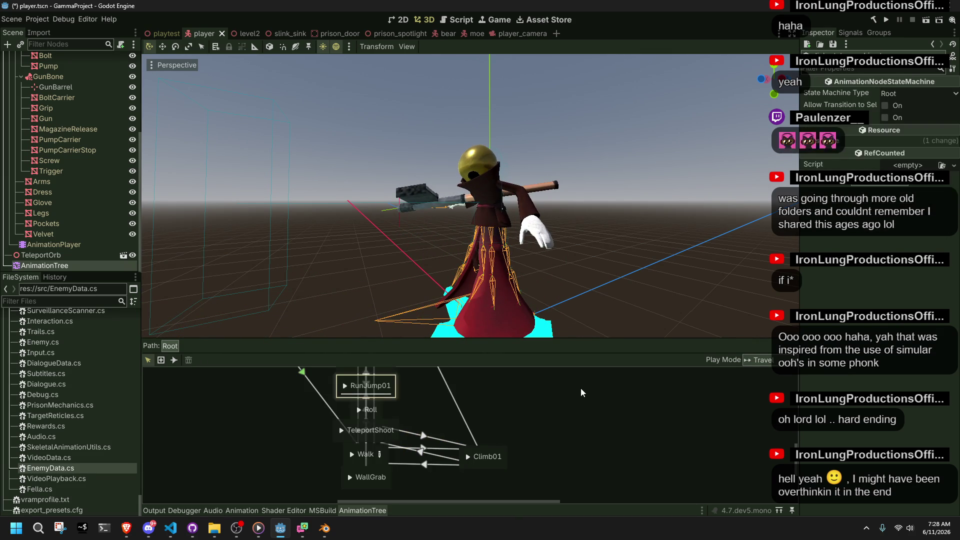
# Move TeleportShoot to the right, select the Run states, and enlarge the graph area.
pyautogui.moveTo(388, 426)
pyautogui.mouseDown()
pyautogui.moveTo(498, 451)
pyautogui.moveTo(470, 425)
pyautogui.moveTo(442, 422)
pyautogui.mouseUp()
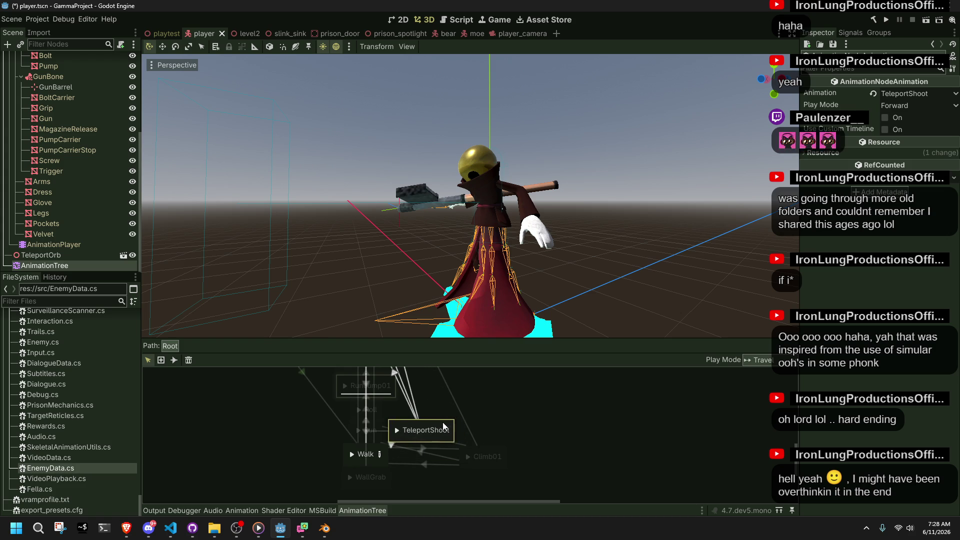
pyautogui.click(518, 415)
pyautogui.moveTo(462, 415); pyautogui.dragTo(461, 426, button='middle')
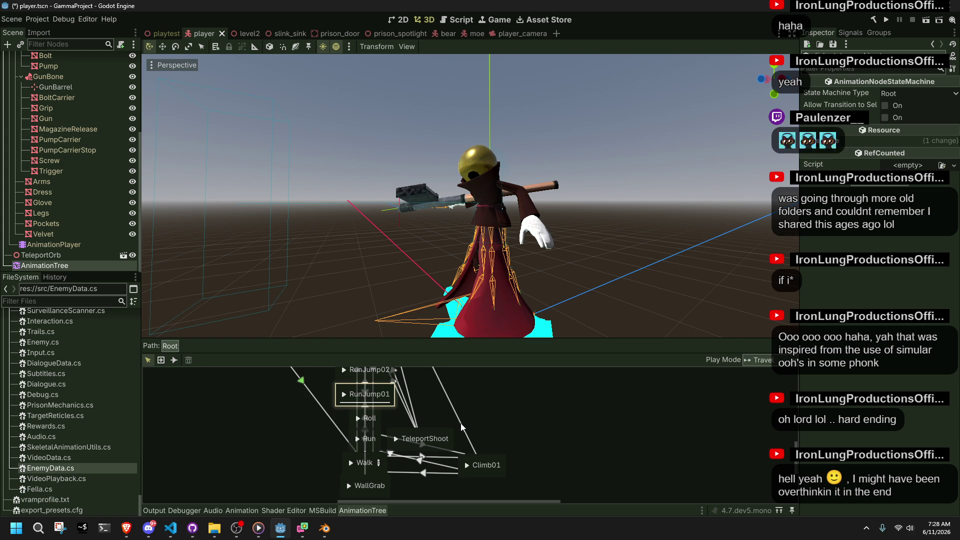
pyautogui.moveTo(329, 452); pyautogui.dragTo(397, 367)
pyautogui.moveTo(433, 413); pyautogui.dragTo(443, 436, button='middle')
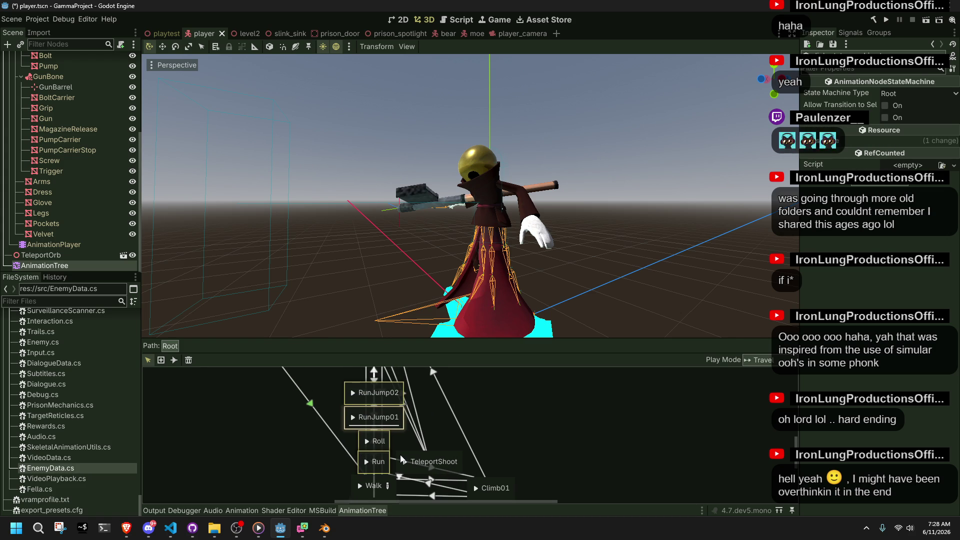
pyautogui.moveTo(392, 338)
pyautogui.mouseDown()
pyautogui.moveTo(429, 280)
pyautogui.moveTo(400, 84)
pyautogui.mouseUp()
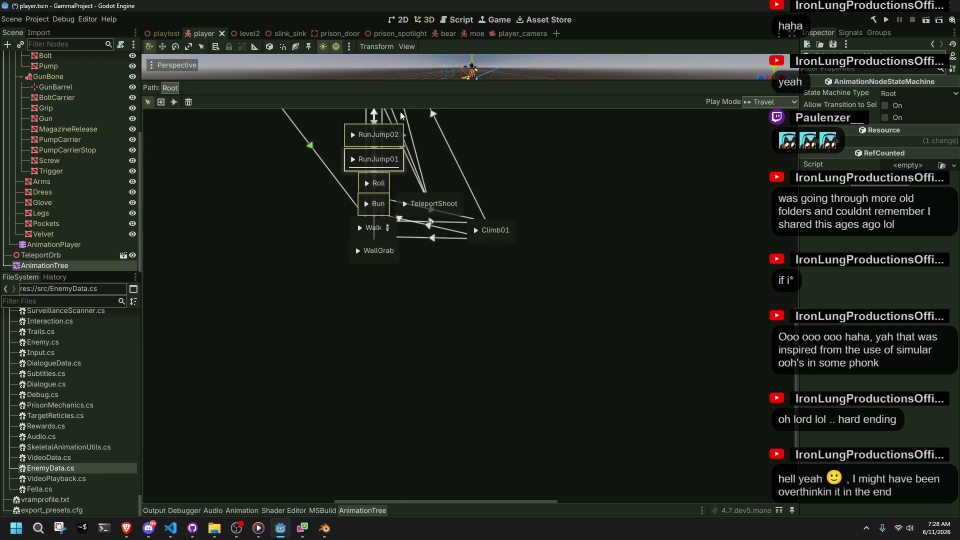
# Move the TeleportShoot state up to sit just below RunJump01.
pyautogui.moveTo(549, 345)
pyautogui.mouseDown(button='middle')
pyautogui.moveTo(553, 482)
pyautogui.moveTo(554, 434)
pyautogui.mouseUp(button='middle')
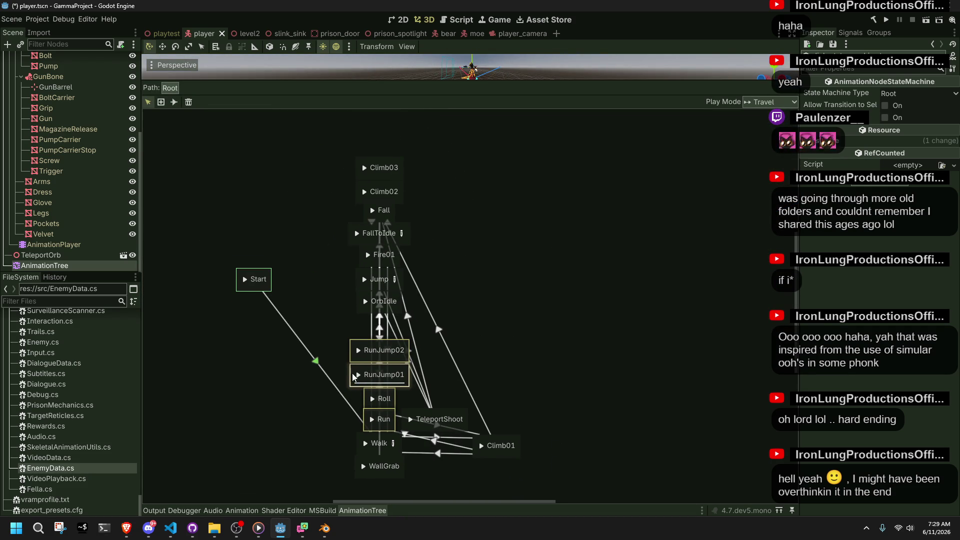
pyautogui.moveTo(337, 376)
pyautogui.mouseDown()
pyautogui.moveTo(365, 372)
pyautogui.moveTo(407, 345)
pyautogui.moveTo(396, 342)
pyautogui.moveTo(398, 321)
pyautogui.mouseUp()
pyautogui.click(429, 390)
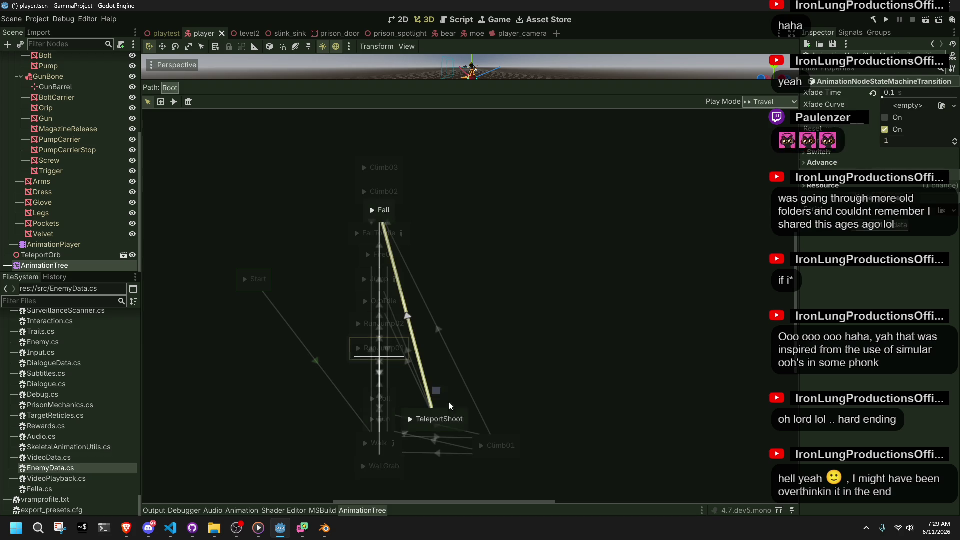
pyautogui.click(405, 411)
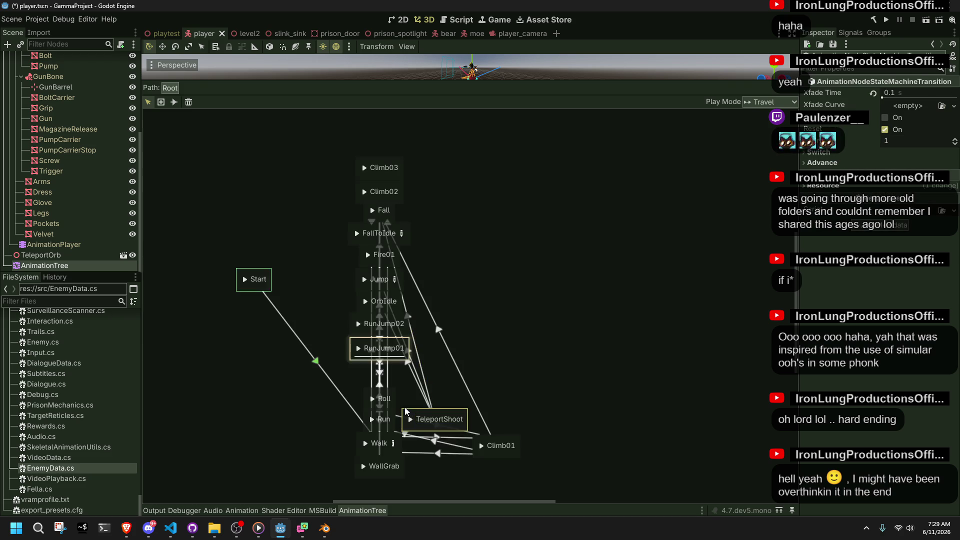
pyautogui.moveTo(408, 416)
pyautogui.mouseDown()
pyautogui.moveTo(392, 386)
pyautogui.moveTo(352, 370)
pyautogui.mouseUp()
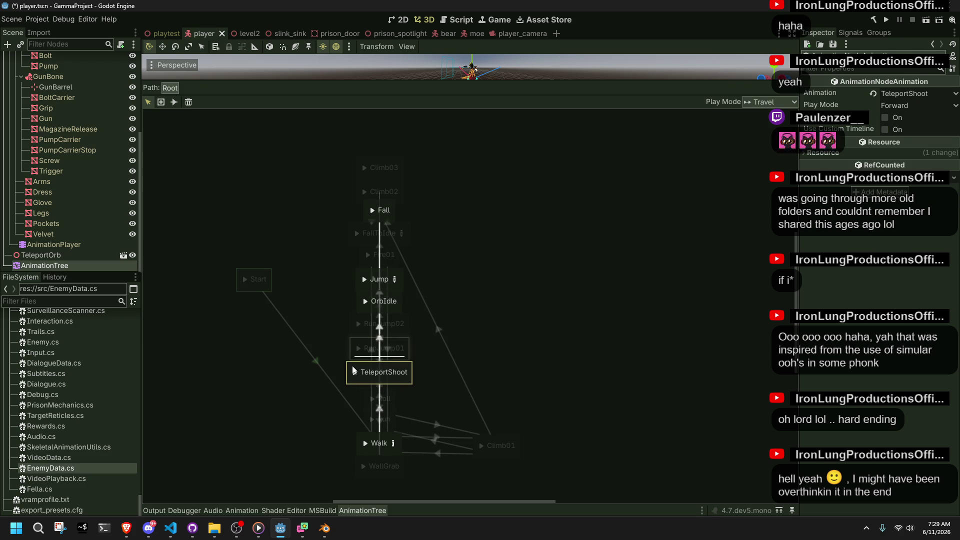
pyautogui.click(501, 361)
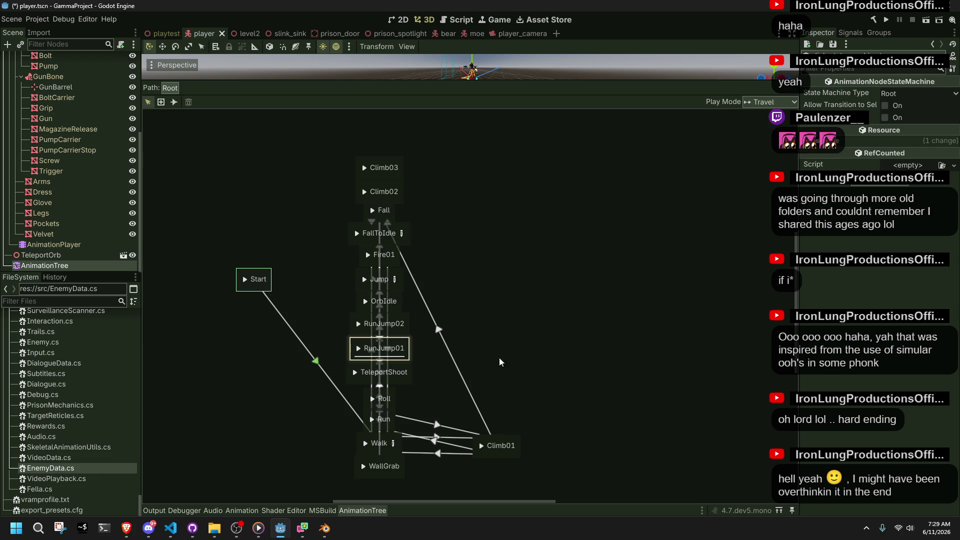
pyautogui.click(407, 388)
pyautogui.click(431, 397)
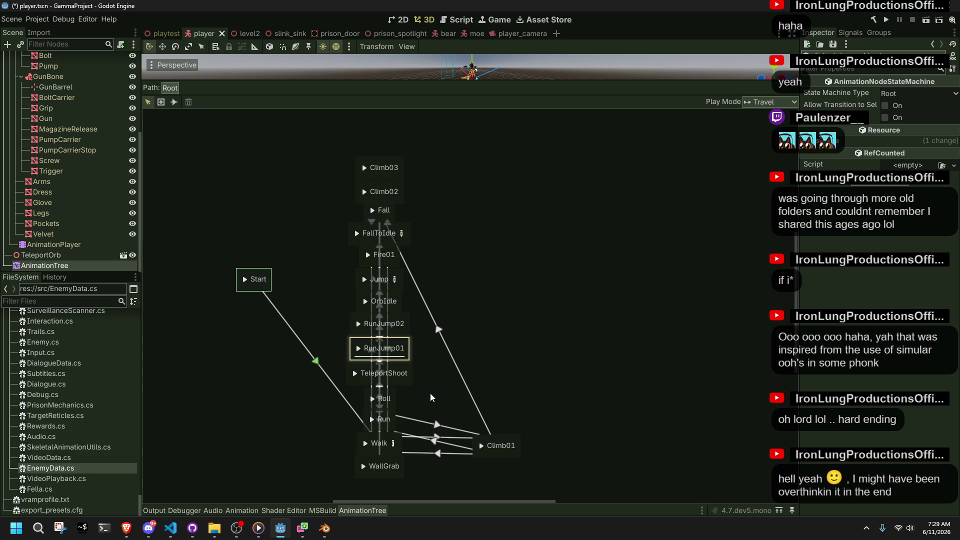
# Check the Run state's animation and confirm TeleportShoot keeps its assigned animation.
pyautogui.click(395, 423)
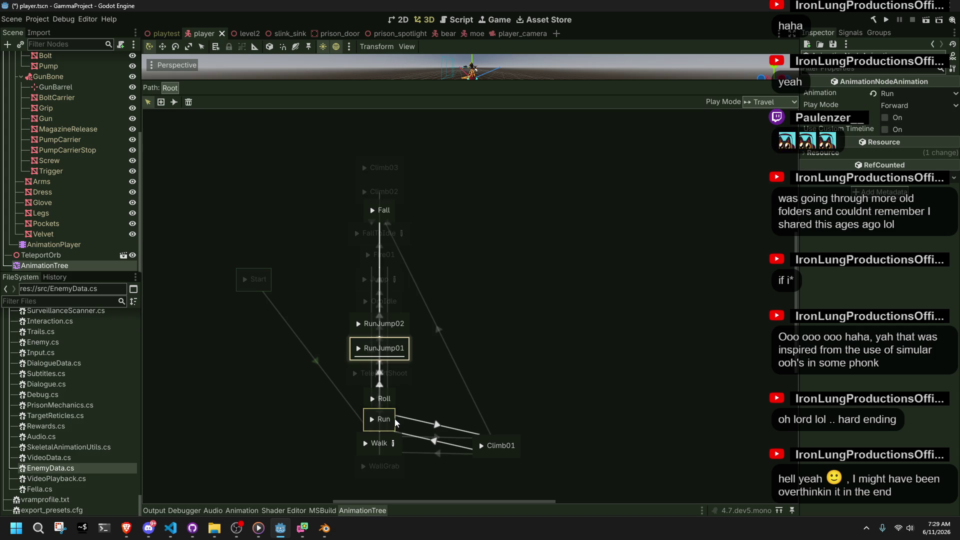
pyautogui.click(418, 409)
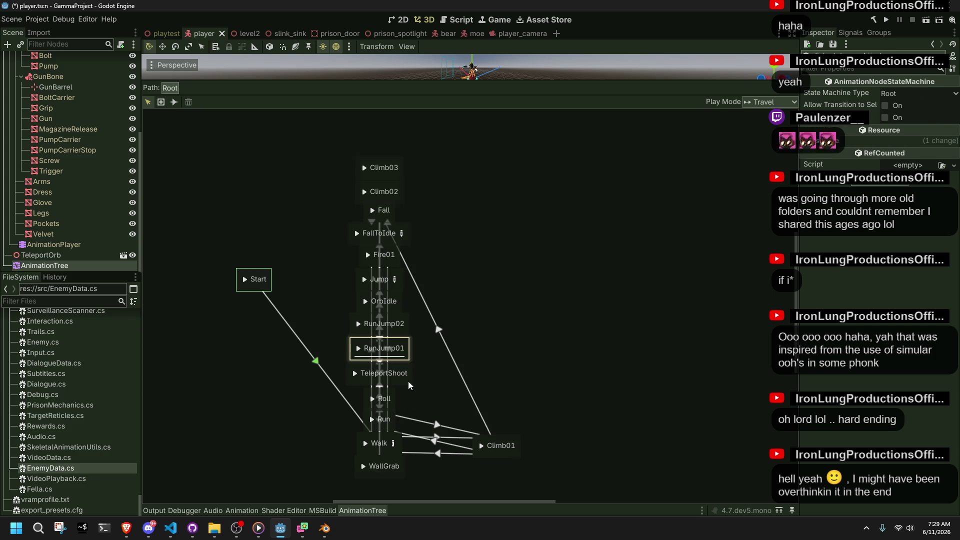
pyautogui.click(409, 383)
pyautogui.click(898, 95)
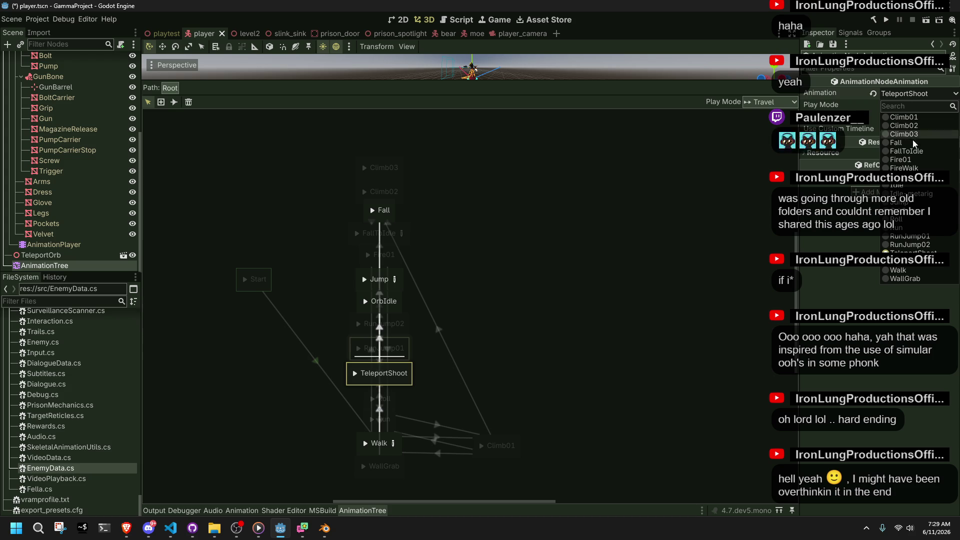
pyautogui.click(438, 368)
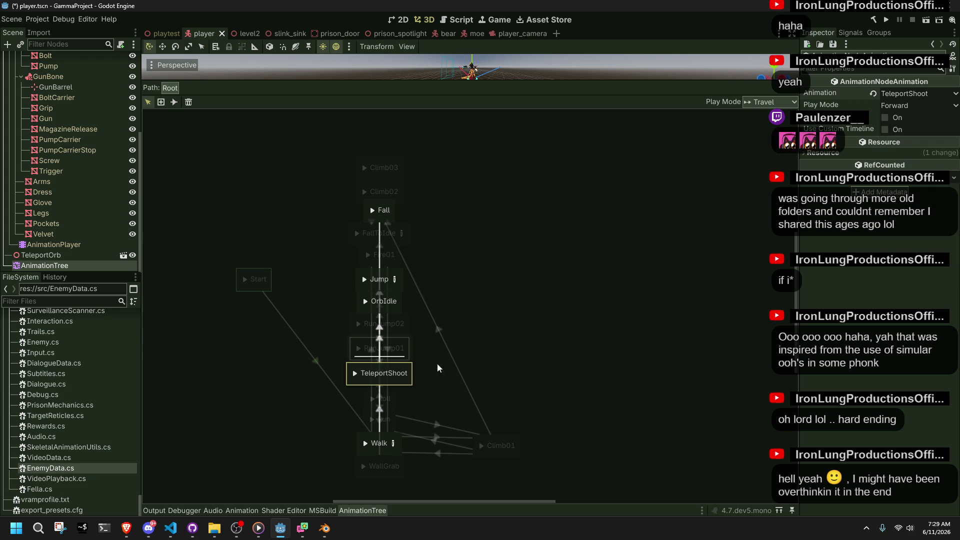
pyautogui.click(434, 398)
# Move Roll and Run up, and RunJump02, RunJump01 and TeleportShoot down below Run.
pyautogui.moveTo(353, 402)
pyautogui.mouseDown()
pyautogui.moveTo(398, 431)
pyautogui.moveTo(398, 399)
pyautogui.moveTo(460, 383)
pyautogui.moveTo(467, 334)
pyautogui.moveTo(500, 333)
pyautogui.mouseUp()
pyautogui.click(433, 387)
pyautogui.moveTo(433, 375)
pyautogui.mouseDown()
pyautogui.moveTo(349, 331)
pyautogui.moveTo(382, 370)
pyautogui.mouseUp()
pyautogui.moveTo(404, 319)
pyautogui.mouseDown()
pyautogui.moveTo(405, 370)
pyautogui.moveTo(405, 362)
pyautogui.moveTo(500, 338)
pyautogui.moveTo(487, 332)
pyautogui.moveTo(553, 379)
pyautogui.moveTo(488, 335)
pyautogui.moveTo(385, 311)
pyautogui.moveTo(388, 320)
pyautogui.mouseUp()
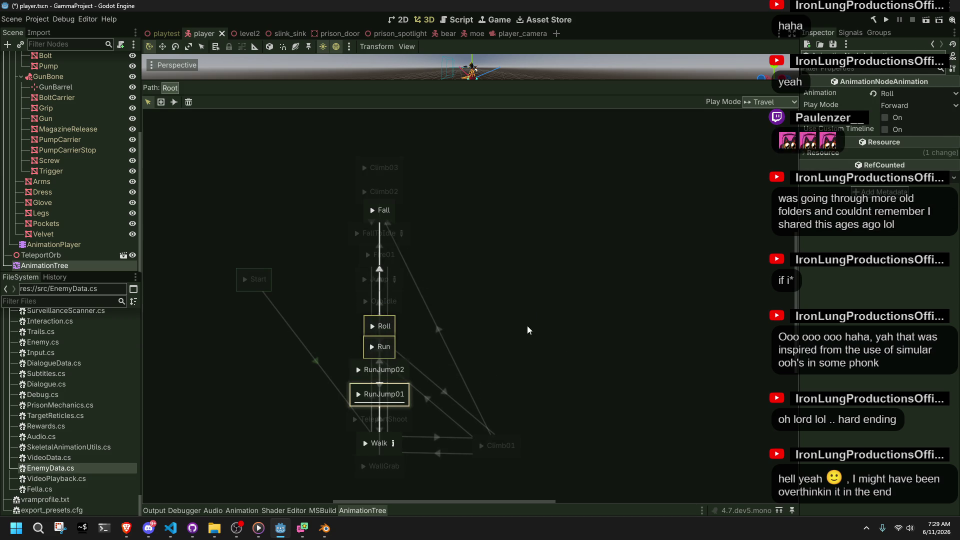
pyautogui.click(396, 345)
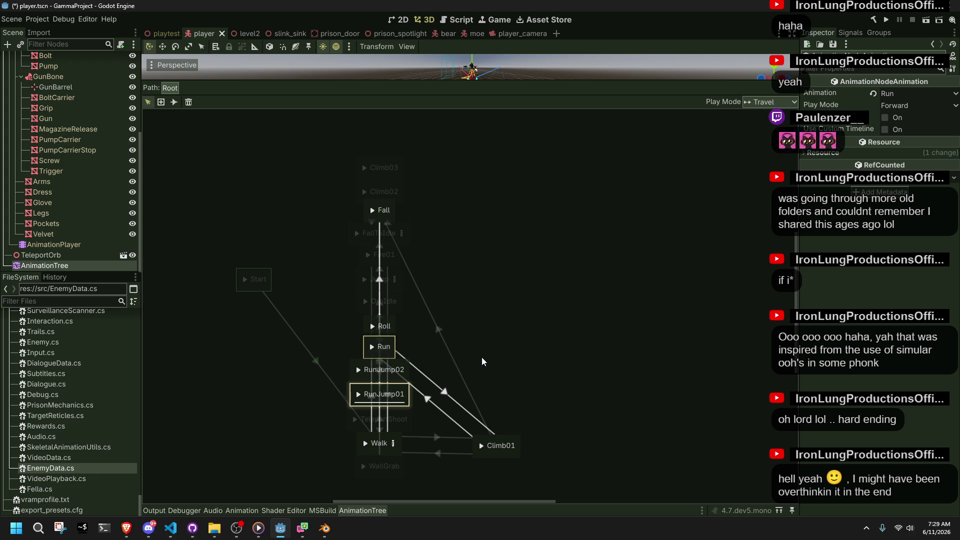
# Inspect the Run↔Climb01 transitions and preview the Climb01 climb in an enlarged 3D view.
pyautogui.click(435, 387)
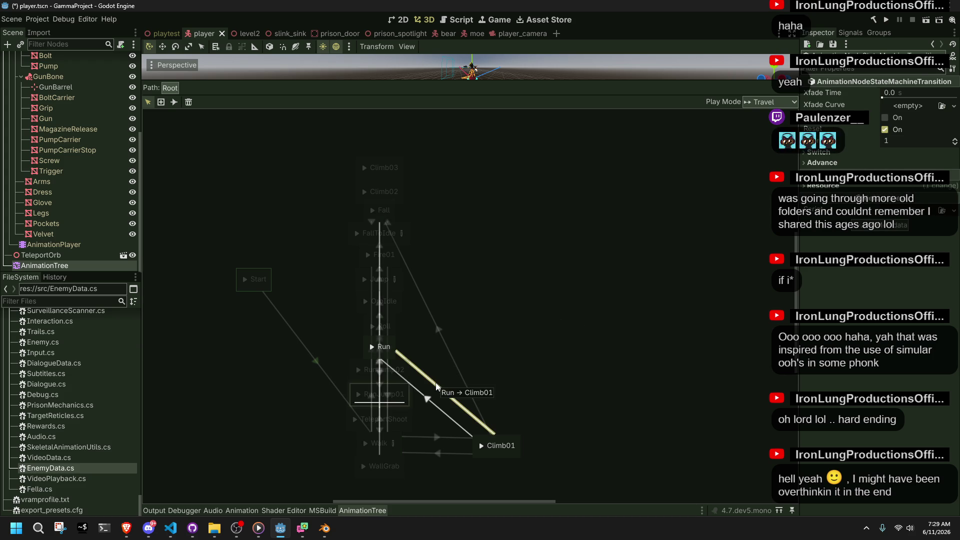
pyautogui.click(443, 415)
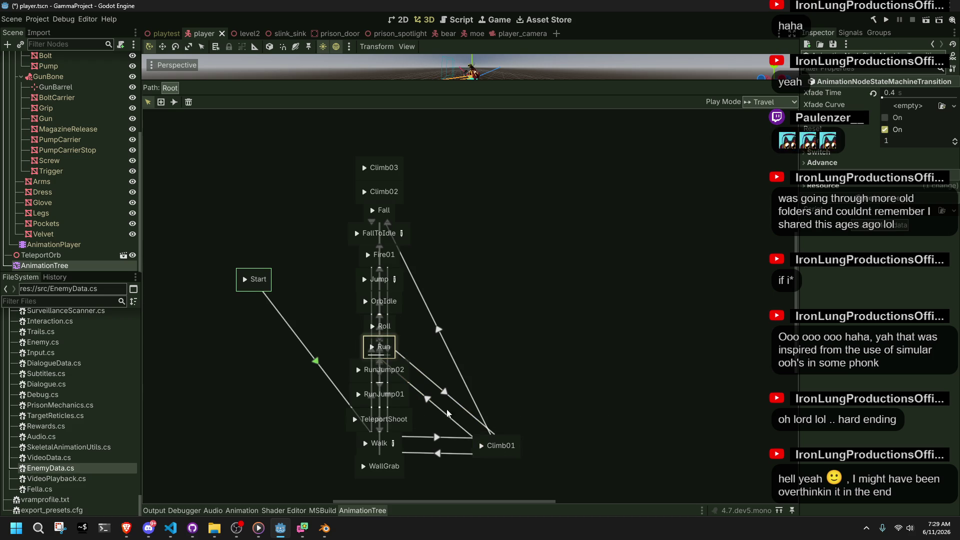
pyautogui.click(480, 446)
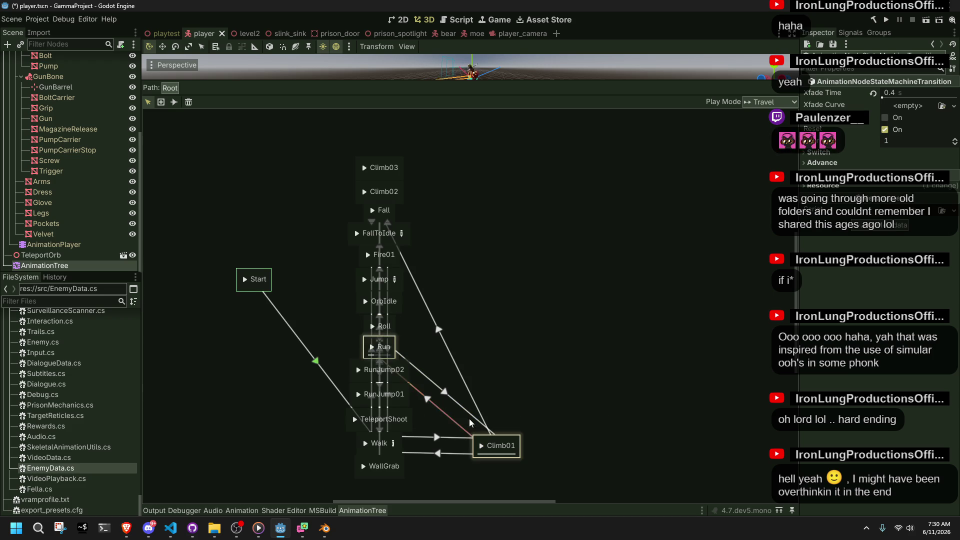
pyautogui.moveTo(490, 78)
pyautogui.mouseDown()
pyautogui.moveTo(503, 115)
pyautogui.moveTo(502, 276)
pyautogui.mouseUp()
pyautogui.scroll(-5, 453, 464)
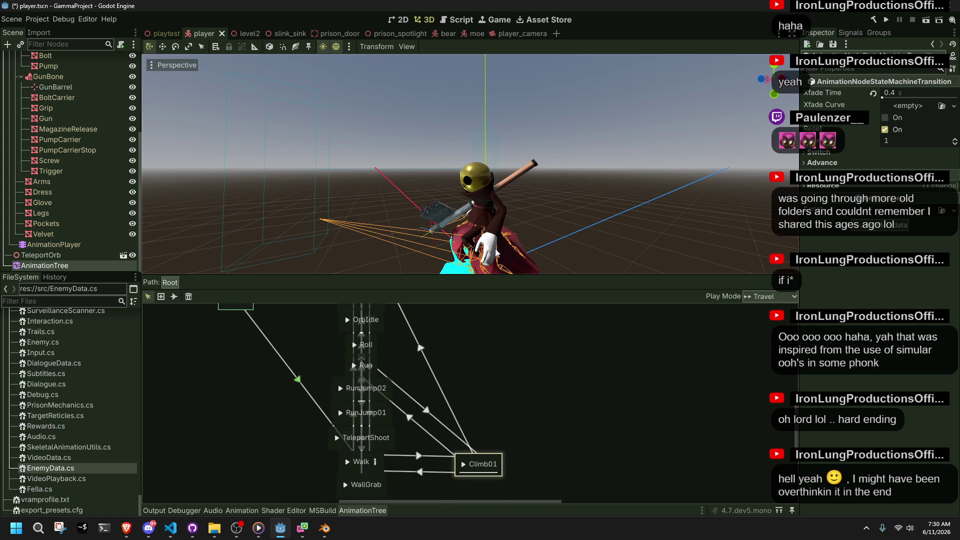
pyautogui.click(463, 465)
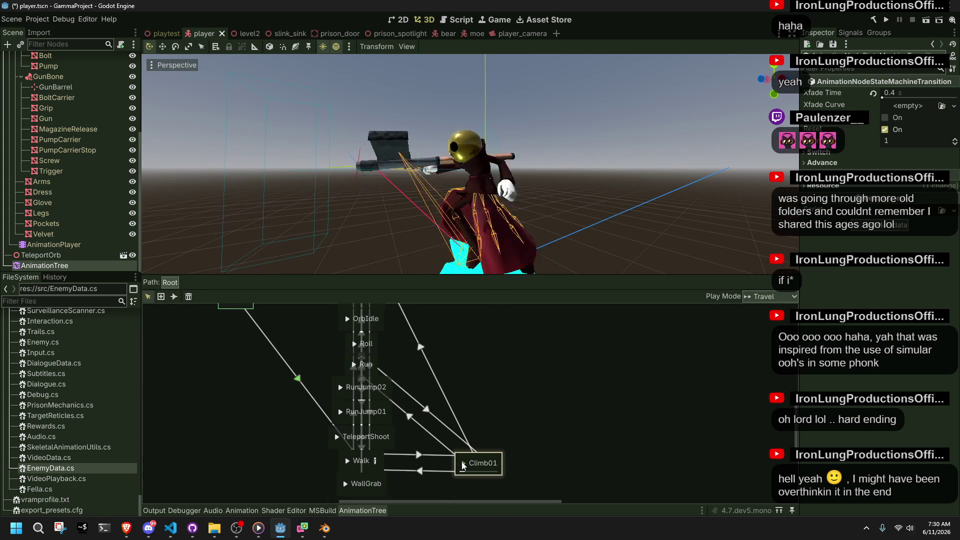
# Set the Run→Climb01 transition's crossfade time to 0.1 s.
pyautogui.click(354, 372)
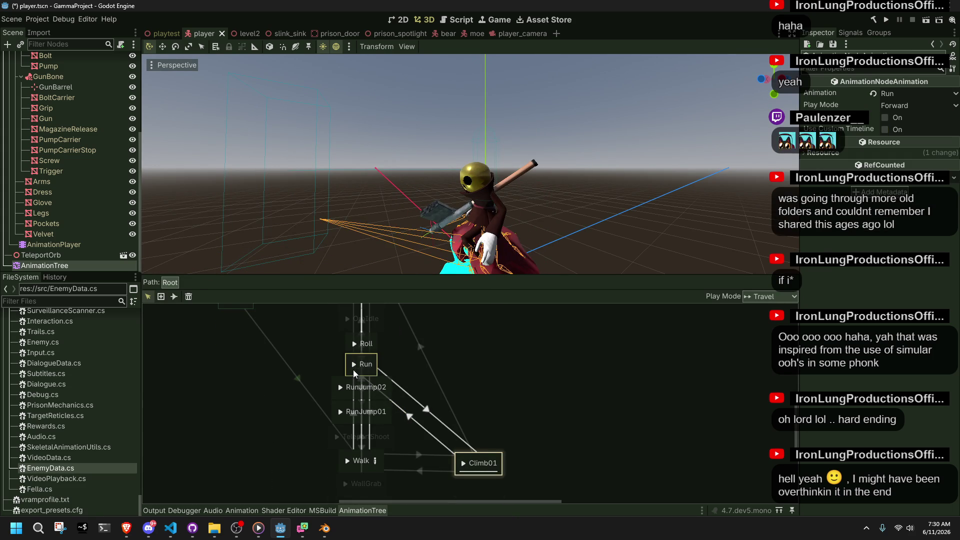
pyautogui.click(435, 419)
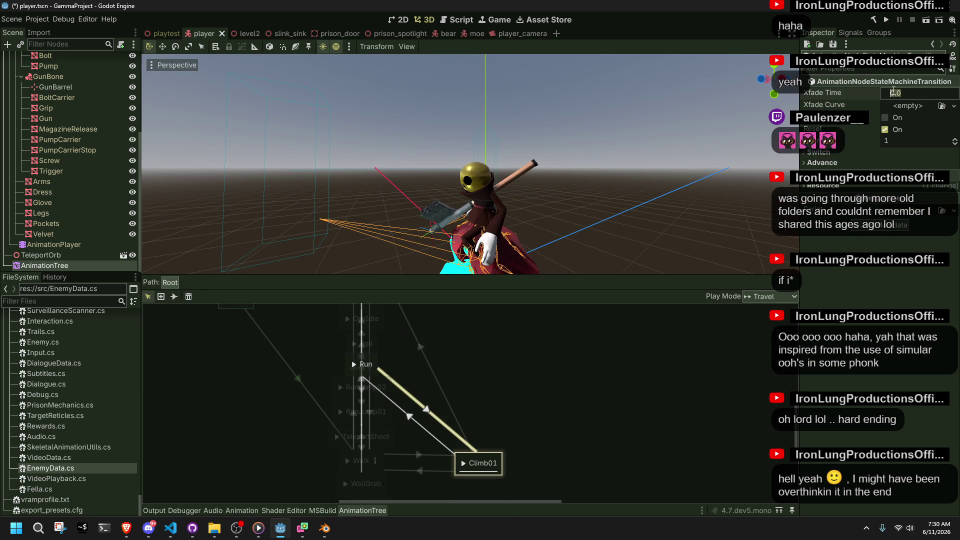
pyautogui.press('BackSpace')
pyautogui.write('1')
pyautogui.press('Return')
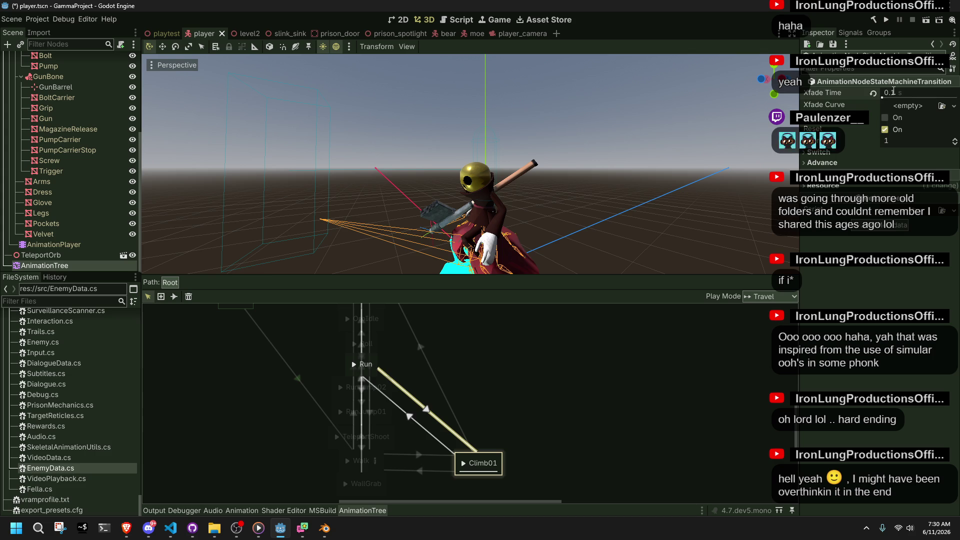
# Test the Run to Climb01 blend from behind the character and save the player scene.
pyautogui.click(355, 368)
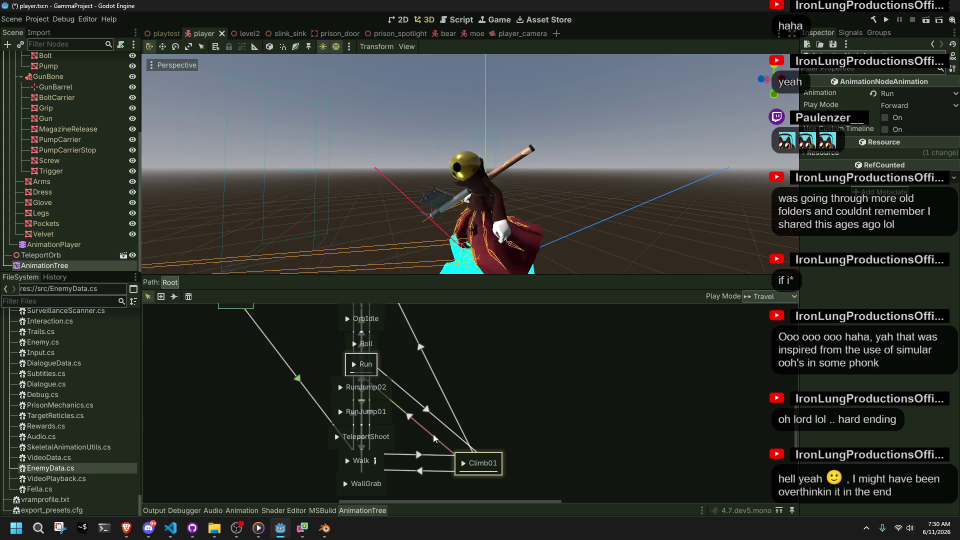
pyautogui.click(463, 468)
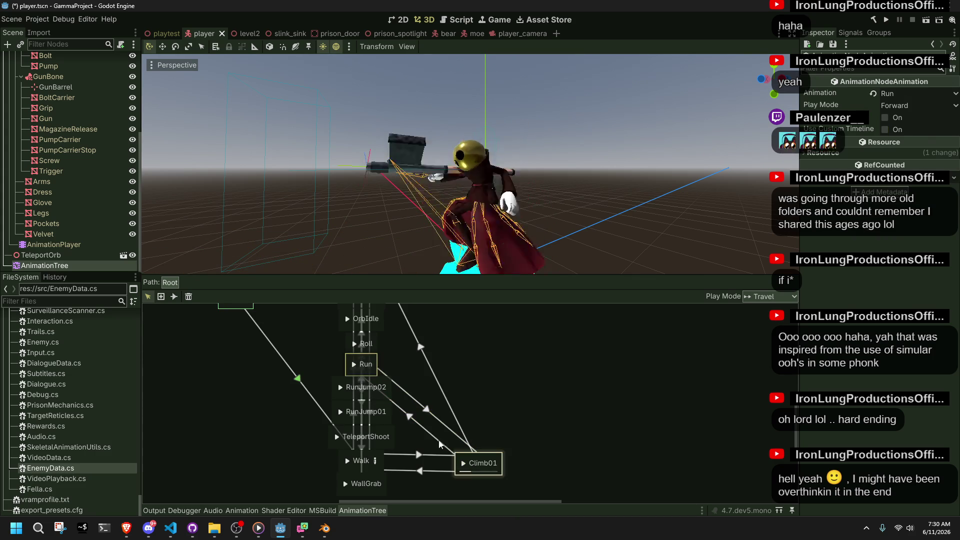
pyautogui.click(354, 364)
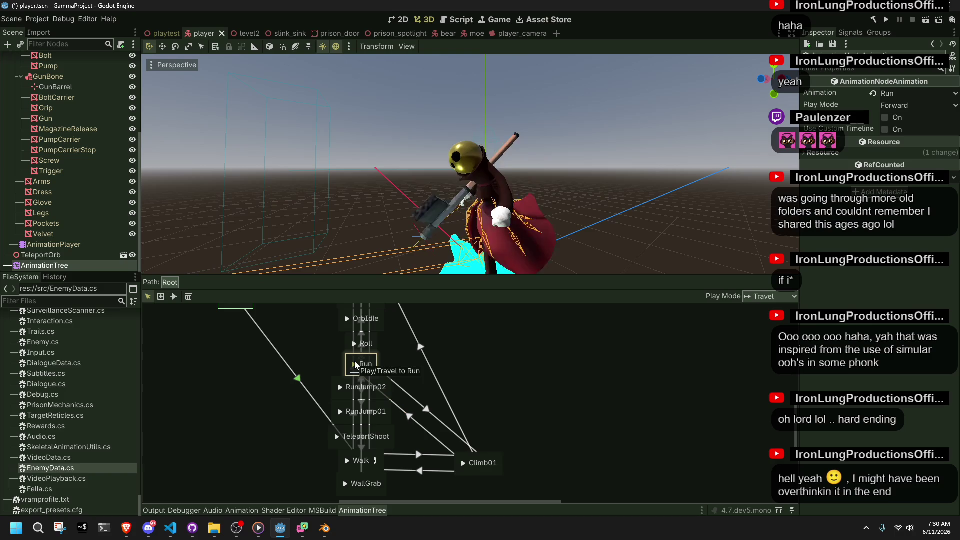
pyautogui.moveTo(350, 260); pyautogui.dragTo(425, 280, button='middle')
pyautogui.hotkey('ctrl', 's')
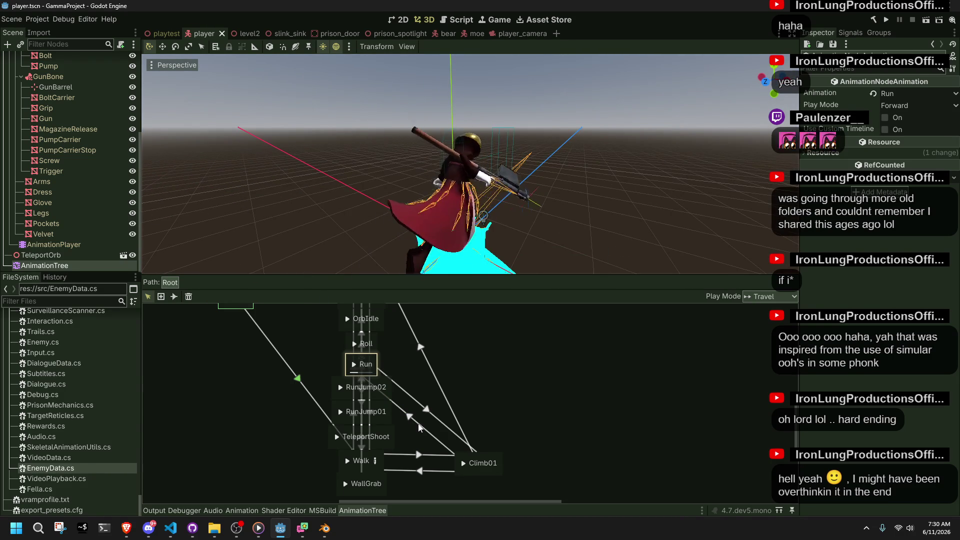
# Change the Run→Climb01 crossfade time to 0.2 s.
pyautogui.click(419, 427)
pyautogui.click(892, 93)
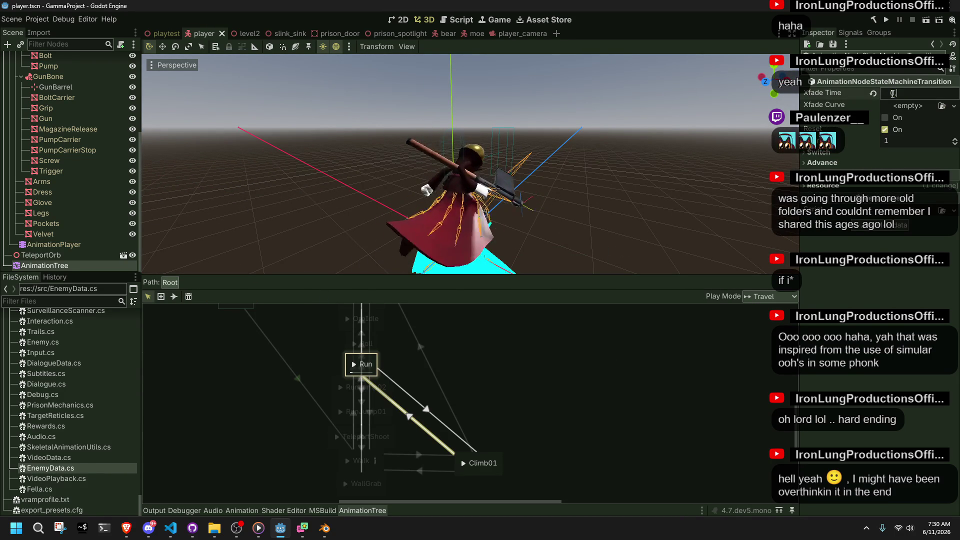
pyautogui.press('Return')
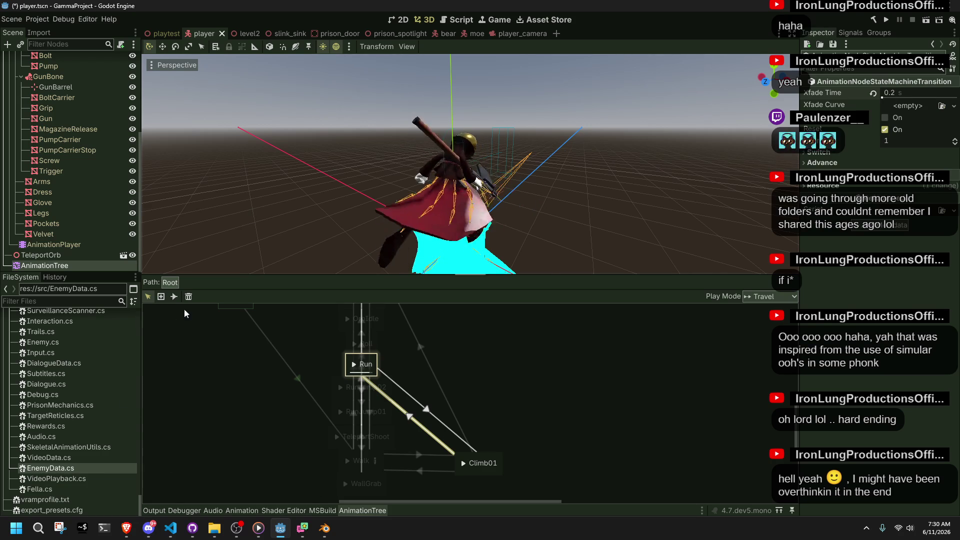
pyautogui.click(167, 35)
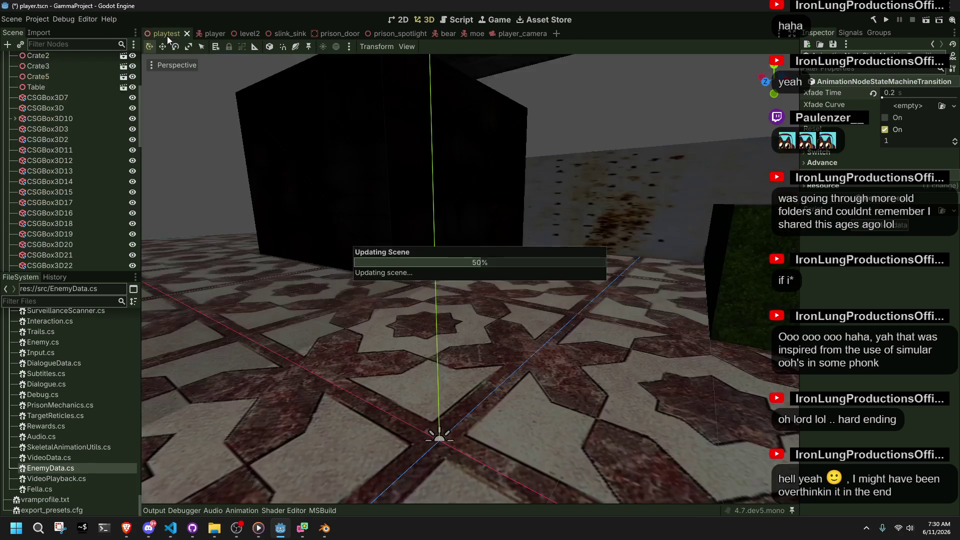
pyautogui.click(200, 34)
# Scrub Climb01 to about 0.3 s, set the crossfade to 0.8 s, save, and launch the game.
pyautogui.click(40, 245)
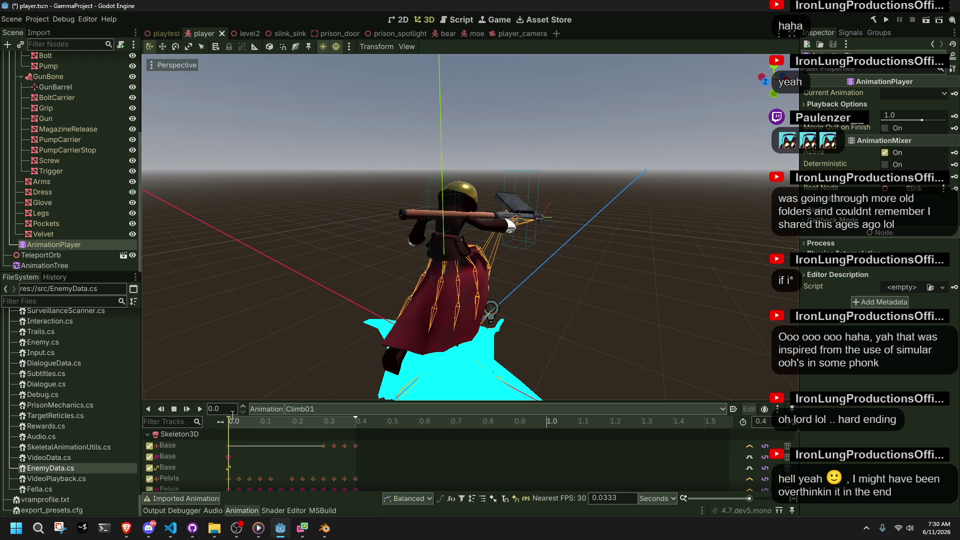
pyautogui.moveTo(232, 416)
pyautogui.mouseDown()
pyautogui.moveTo(300, 444)
pyautogui.moveTo(356, 452)
pyautogui.mouseUp()
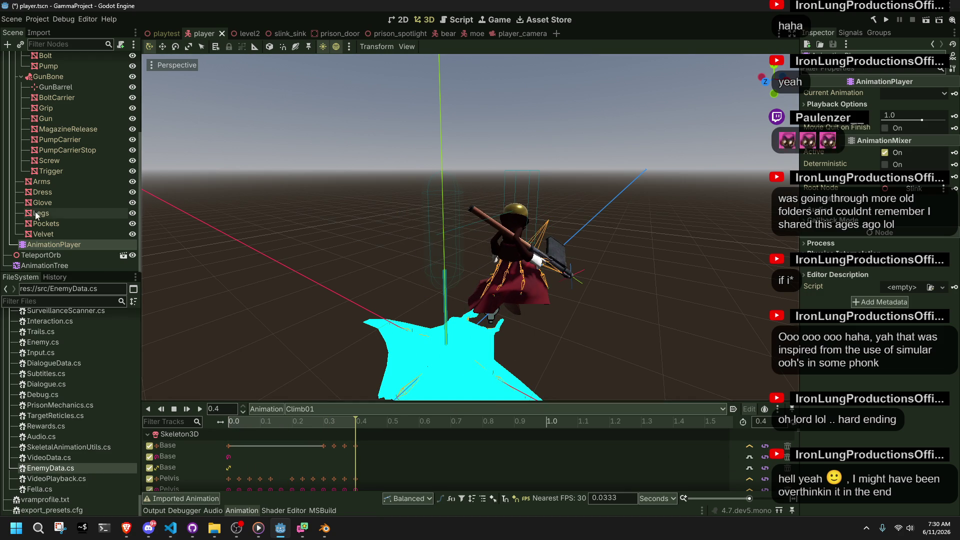
pyautogui.click(65, 266)
pyautogui.click(418, 424)
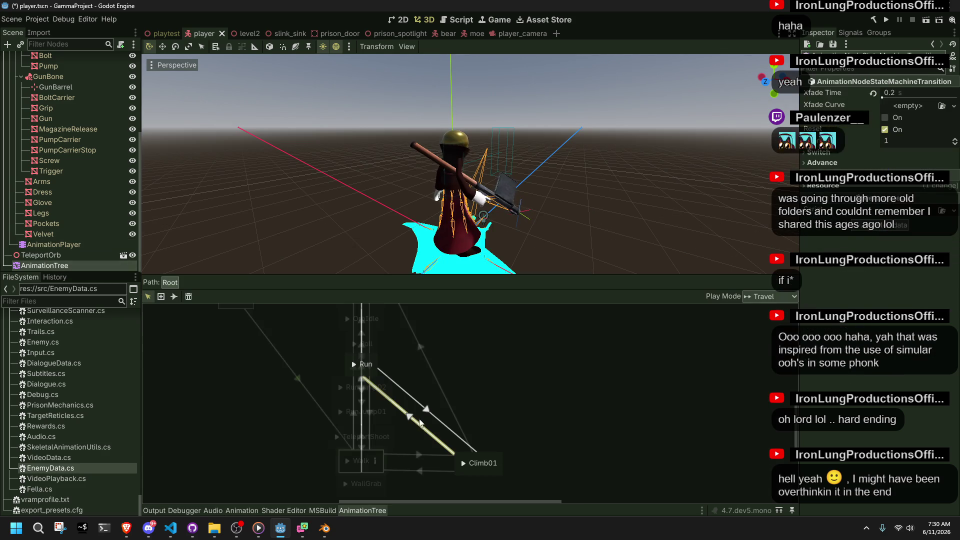
pyautogui.click(893, 93)
pyautogui.write('0.')
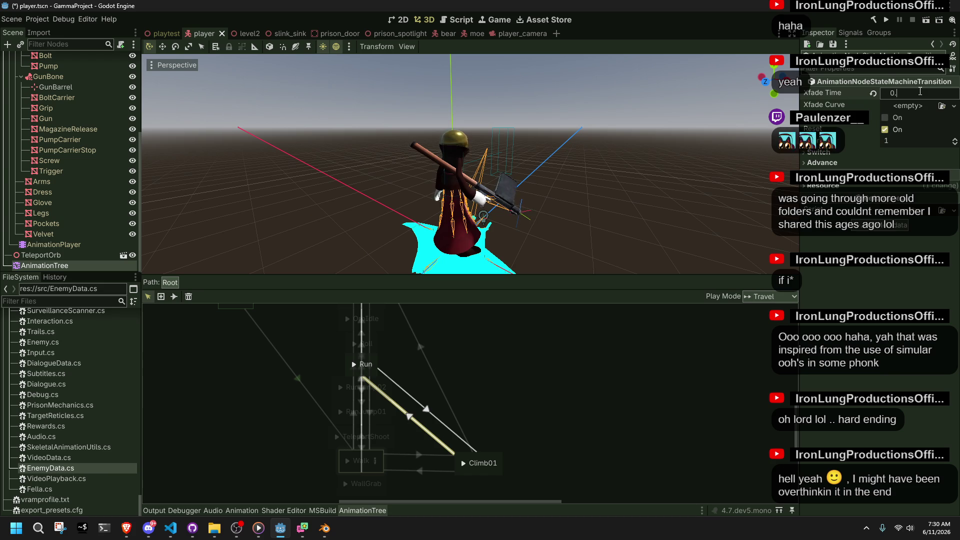
pyautogui.write('8')
pyautogui.press('Return')
pyautogui.hotkey('ctrl', 's')
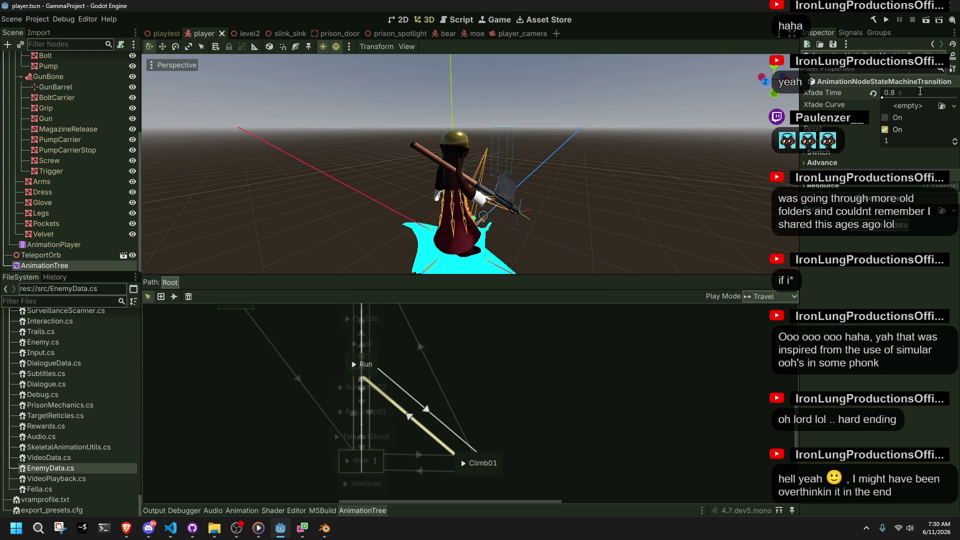
pyautogui.click(887, 22)
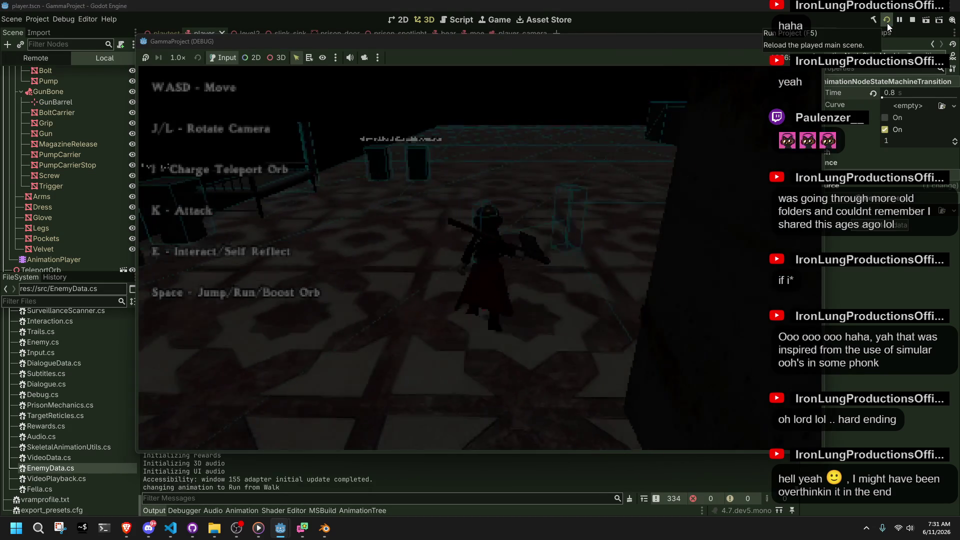
# Run, jump and climb across the ledges with W and Space, rolling on each landing.
pyautogui.press('w')
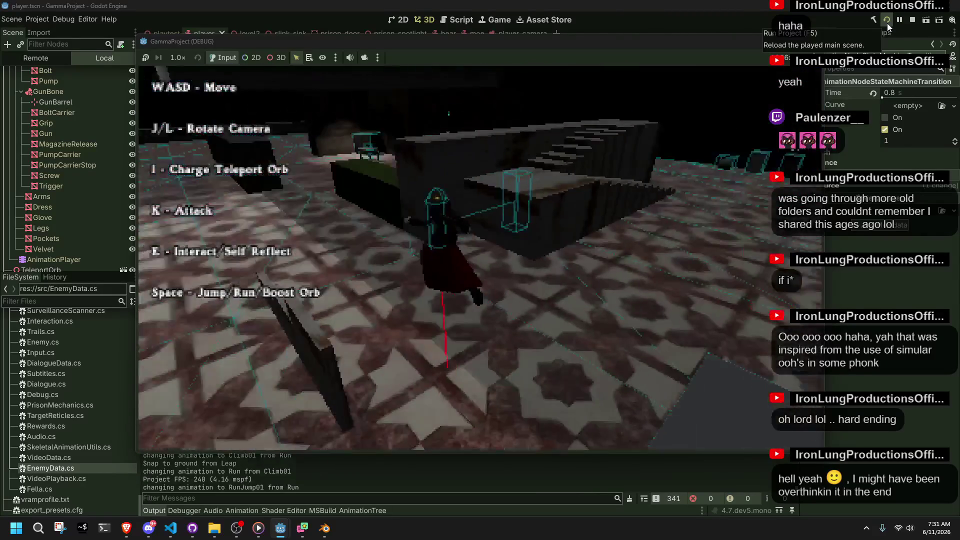
pyautogui.press('space')
pyautogui.press('w')
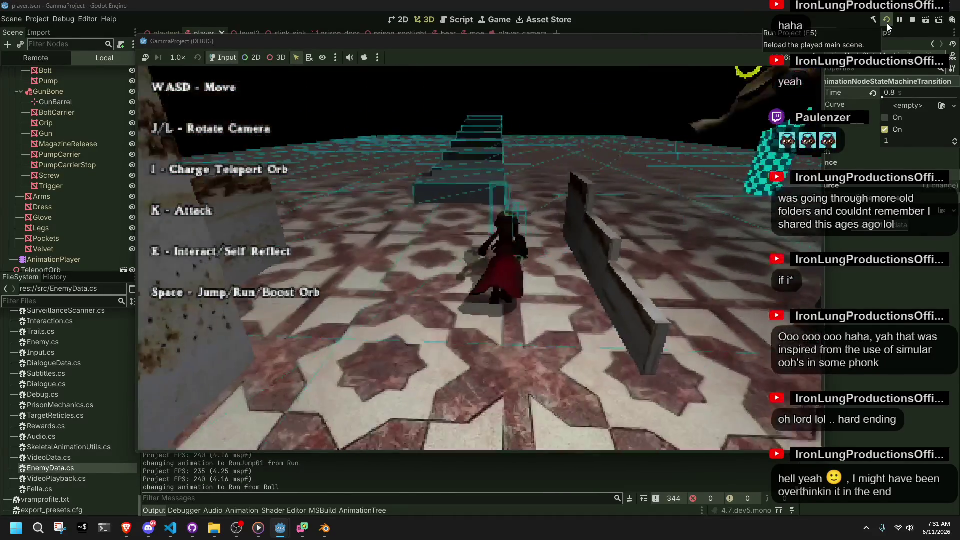
pyautogui.press('w')
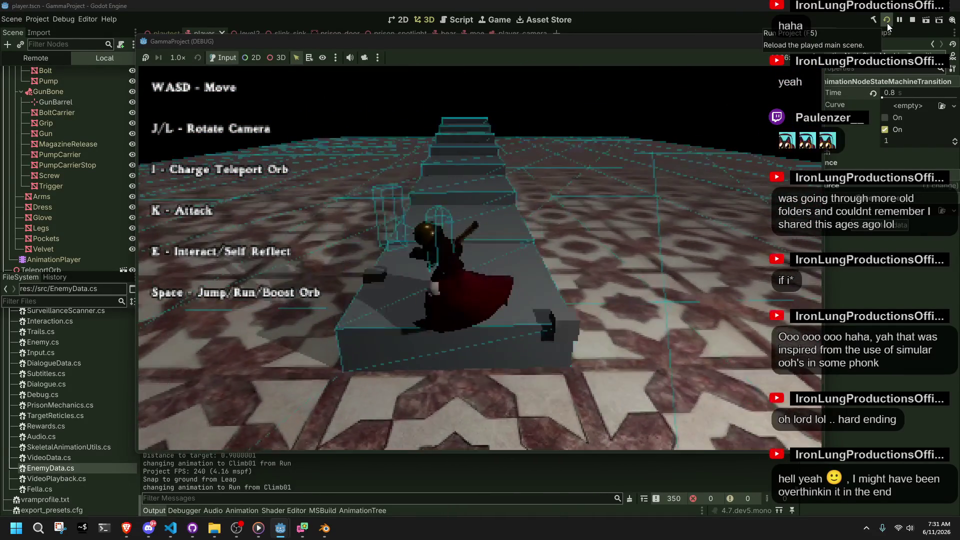
pyautogui.press('space')
pyautogui.press('w')
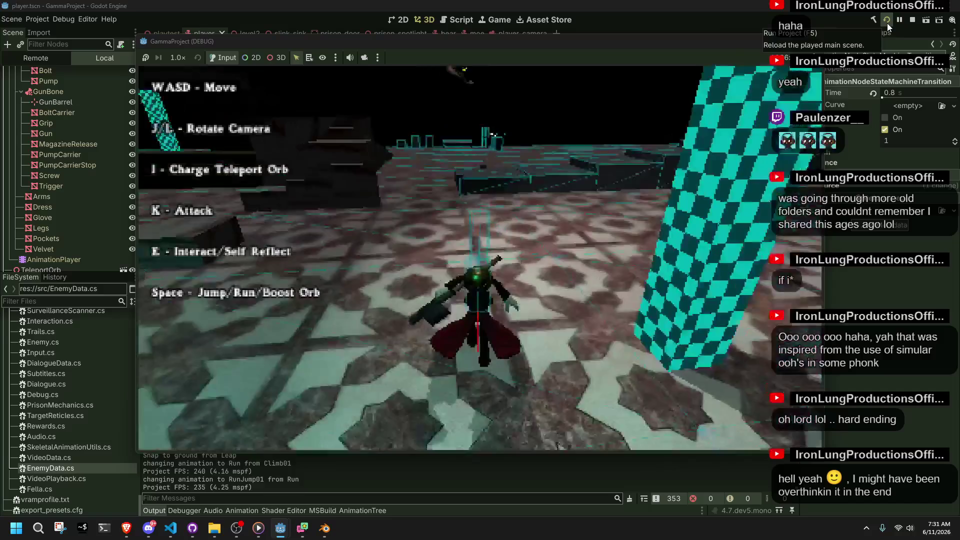
pyautogui.press('w')
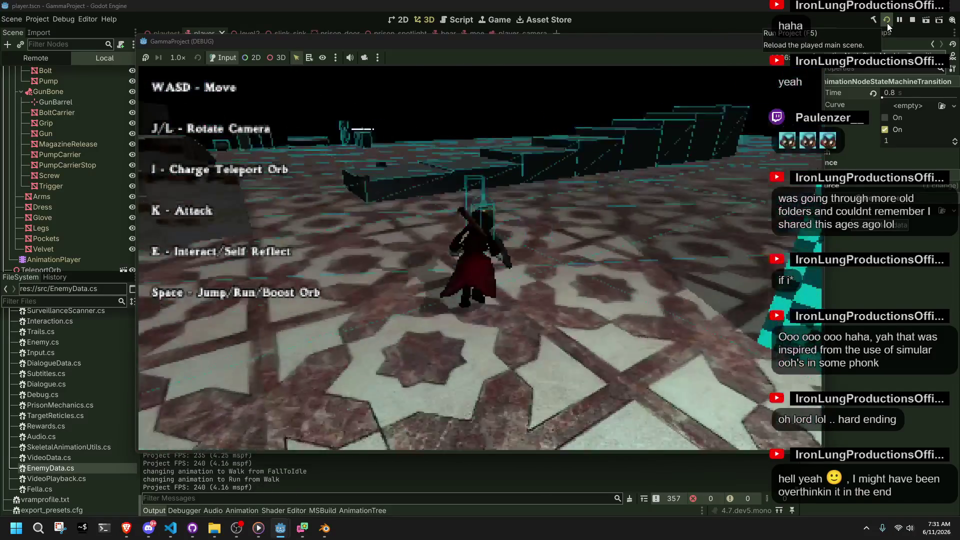
pyautogui.press('w')
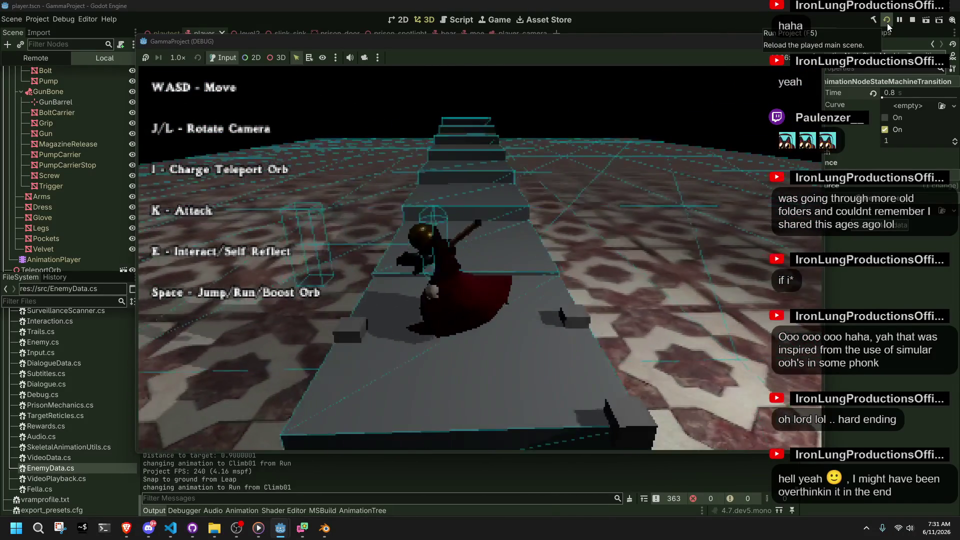
pyautogui.press('space')
pyautogui.press('w')
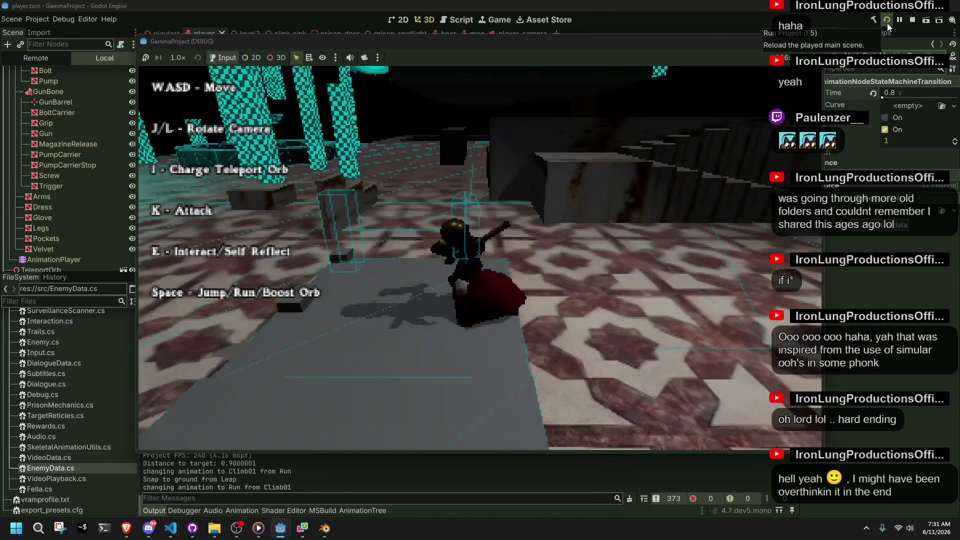
pyautogui.press('space')
pyautogui.press('w')
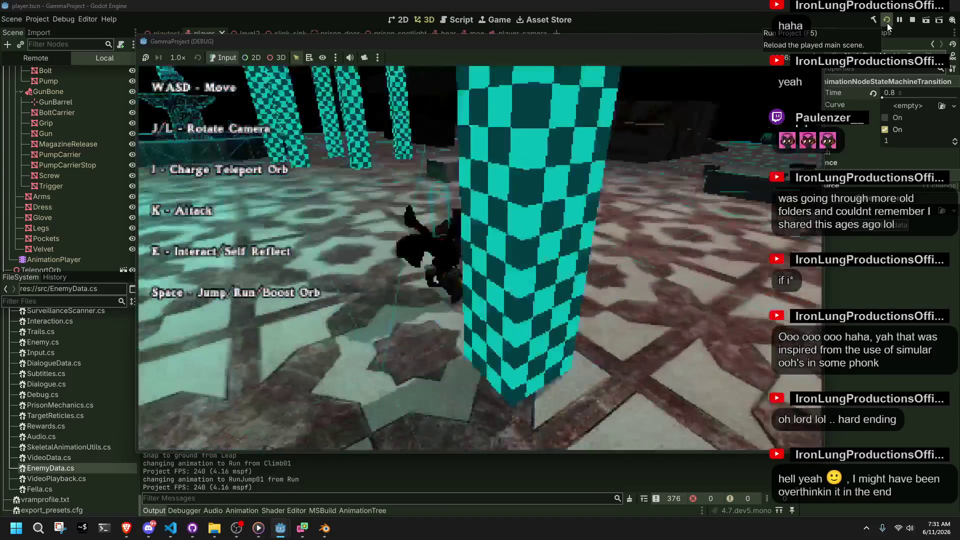
# Keep climbing ledges and steps to repeatedly test the Climb01 landing.
pyautogui.press('w')
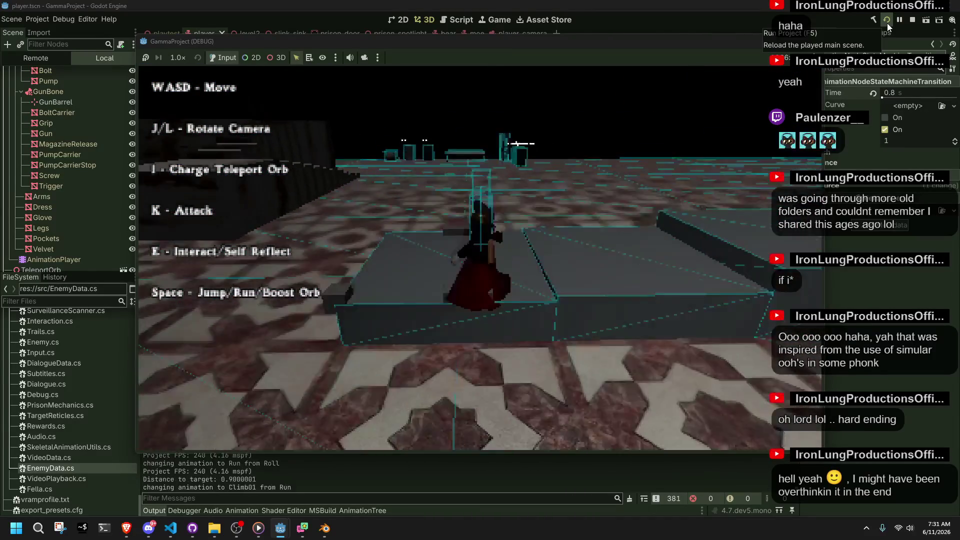
pyautogui.press('space')
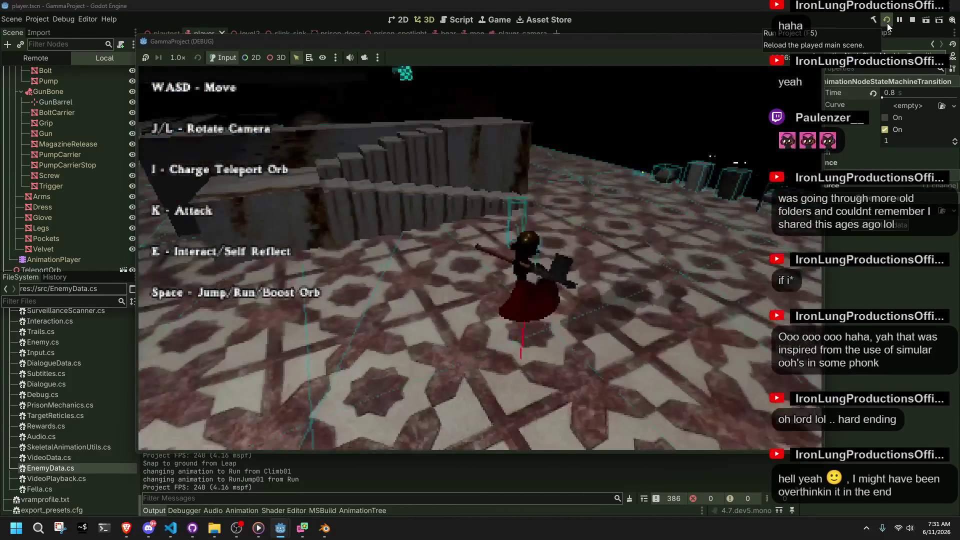
pyautogui.press('w')
pyautogui.press('w')
pyautogui.press('space')
pyautogui.press('w')
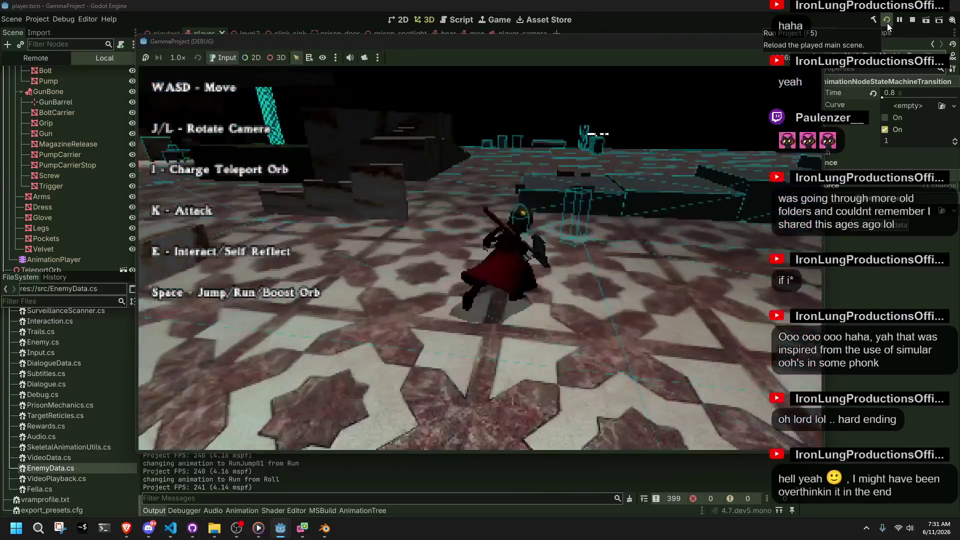
pyautogui.press('w')
pyautogui.press('space')
pyautogui.press('w')
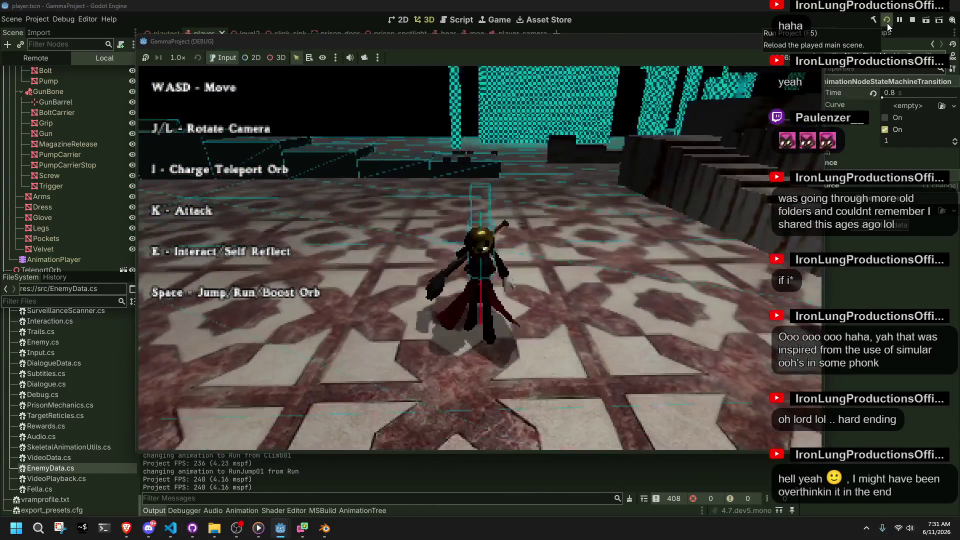
pyautogui.press('w')
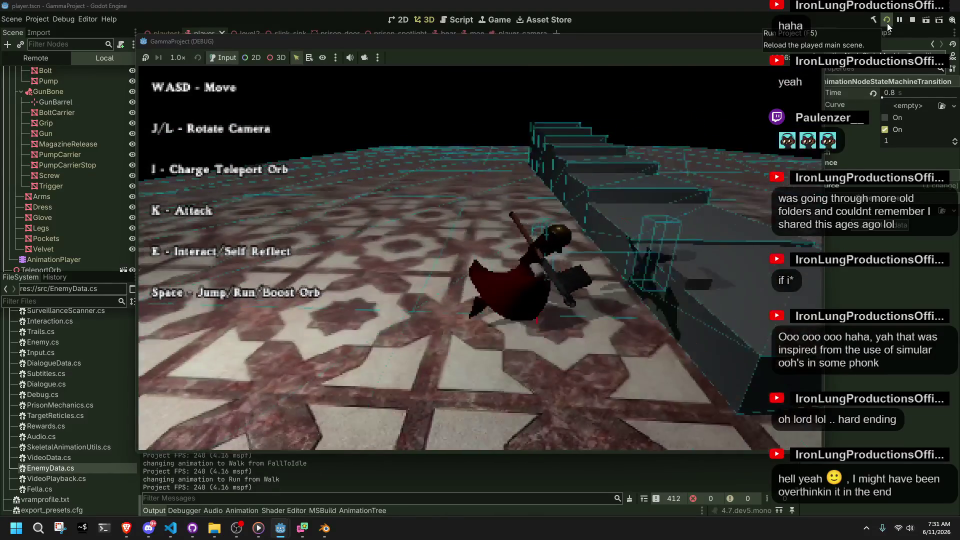
pyautogui.press('w')
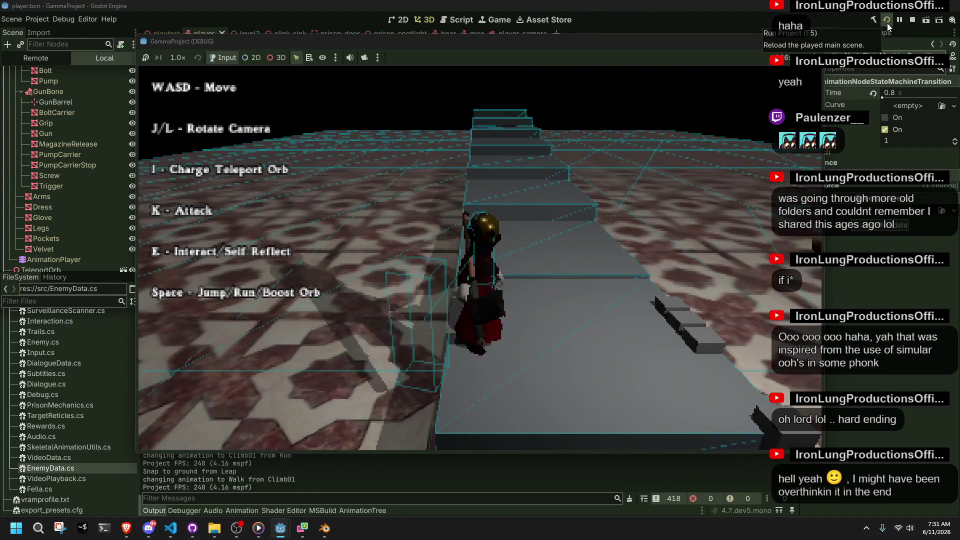
pyautogui.press('w')
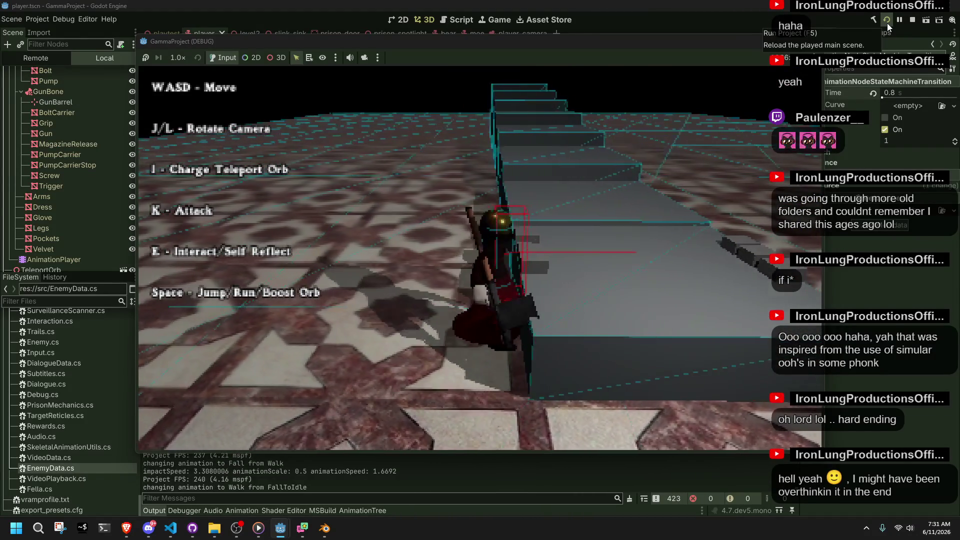
pyautogui.press('w')
pyautogui.press('w')
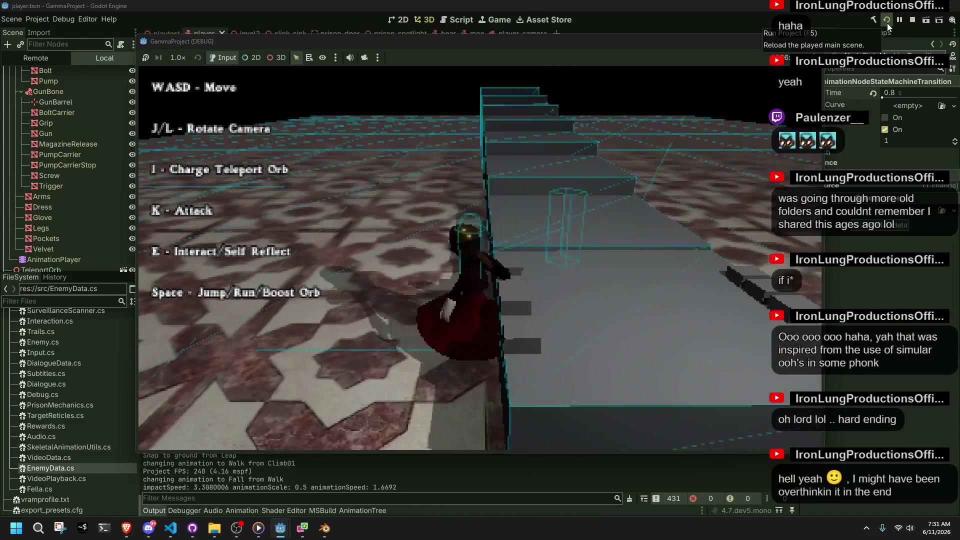
pyautogui.press('w')
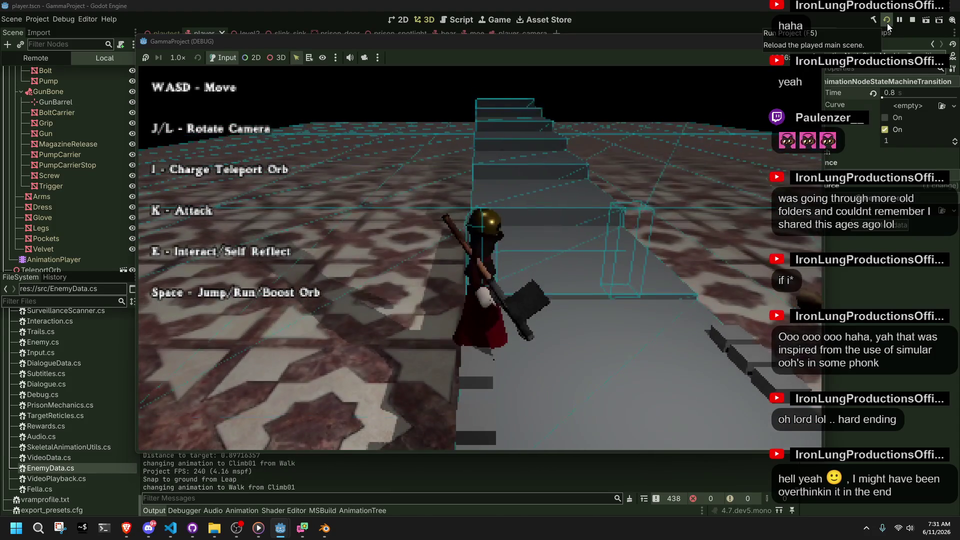
# Close the running game and switch over to Blender.
pyautogui.click(813, 42)
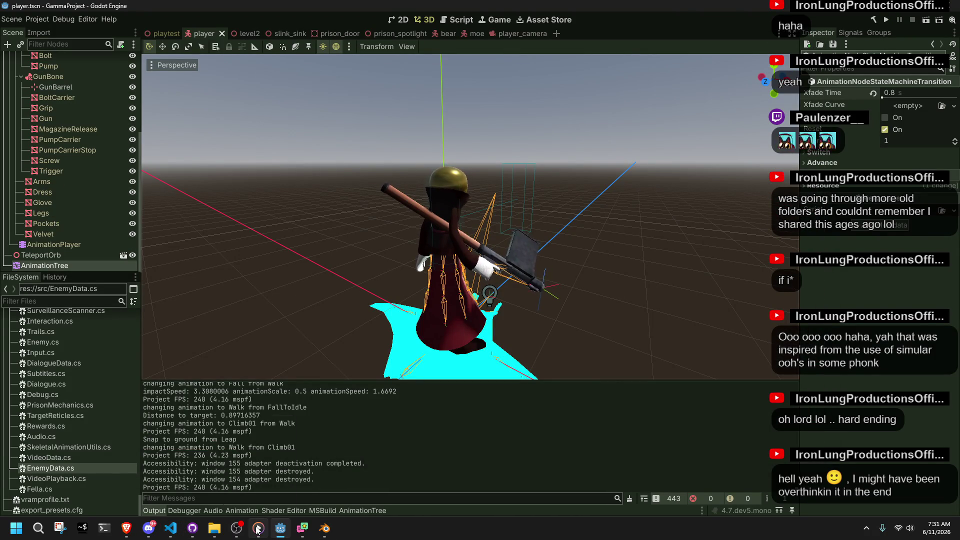
pyautogui.moveTo(302, 529)
pyautogui.click(323, 530)
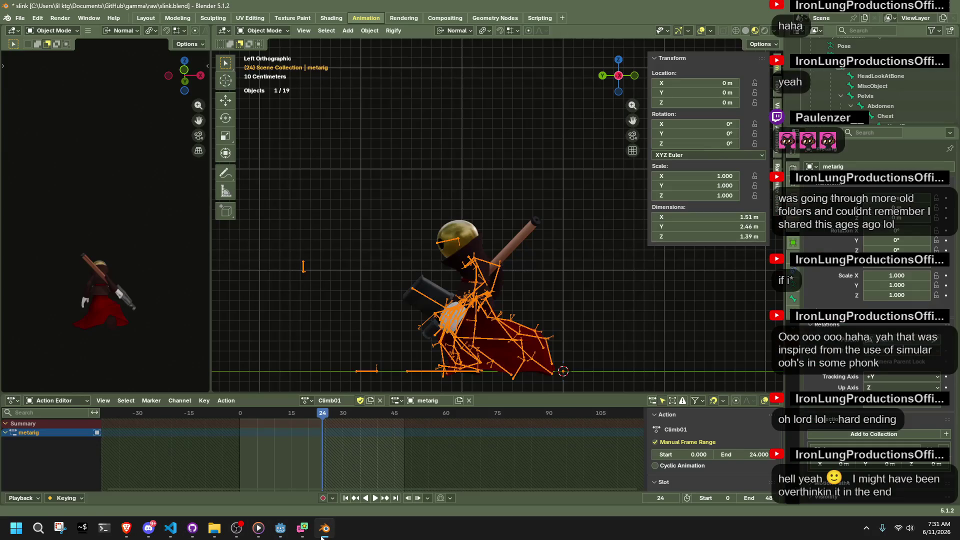
# Put the metarig into Pose Mode and play Climb01 from frame 0, checking the pose at frame 6.
pyautogui.click(428, 372)
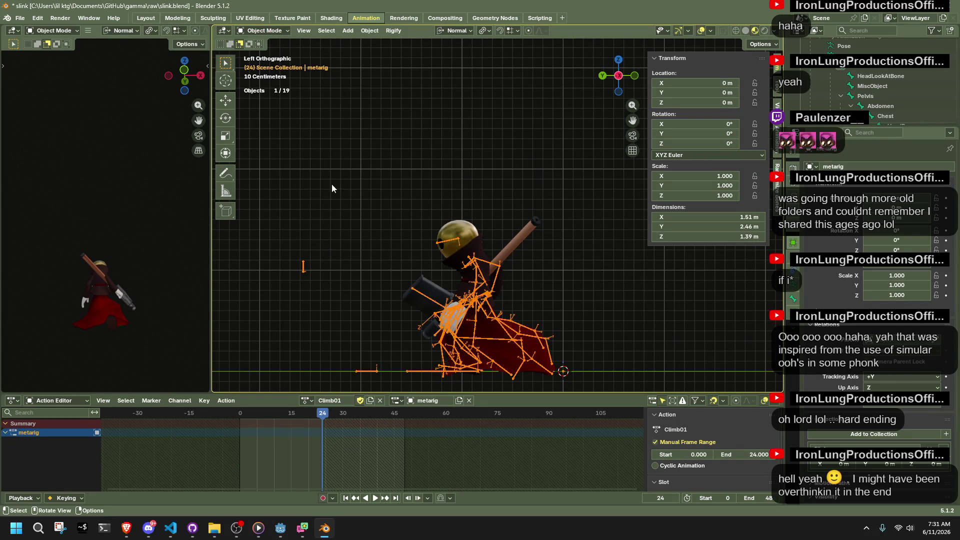
pyautogui.click(264, 33)
pyautogui.click(267, 66)
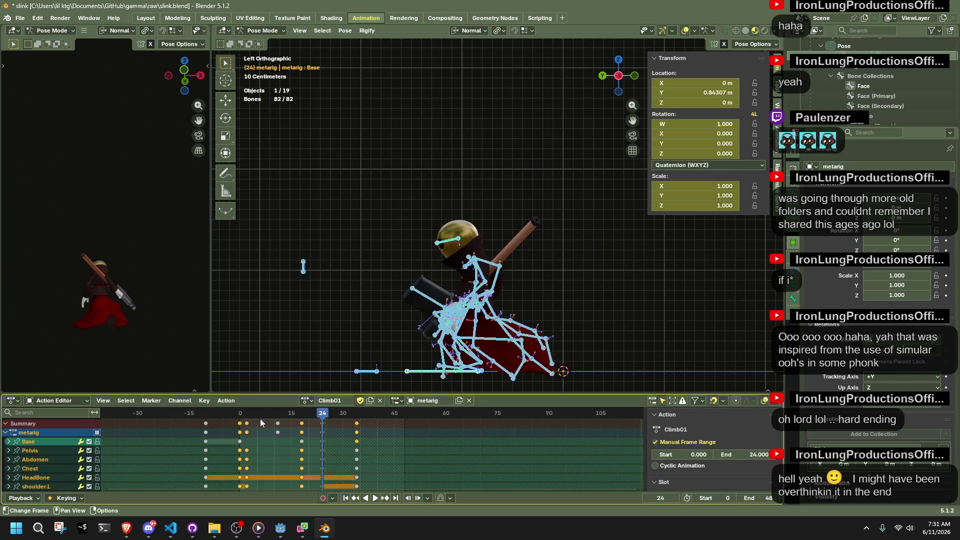
pyautogui.click(239, 417)
pyautogui.press('space')
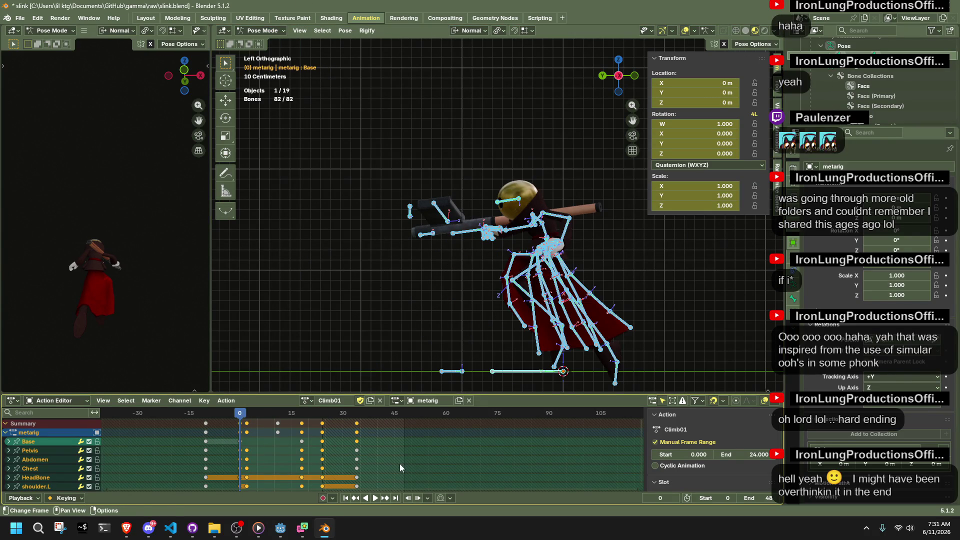
pyautogui.moveTo(241, 414); pyautogui.dragTo(272, 416)
pyautogui.press('Escape')
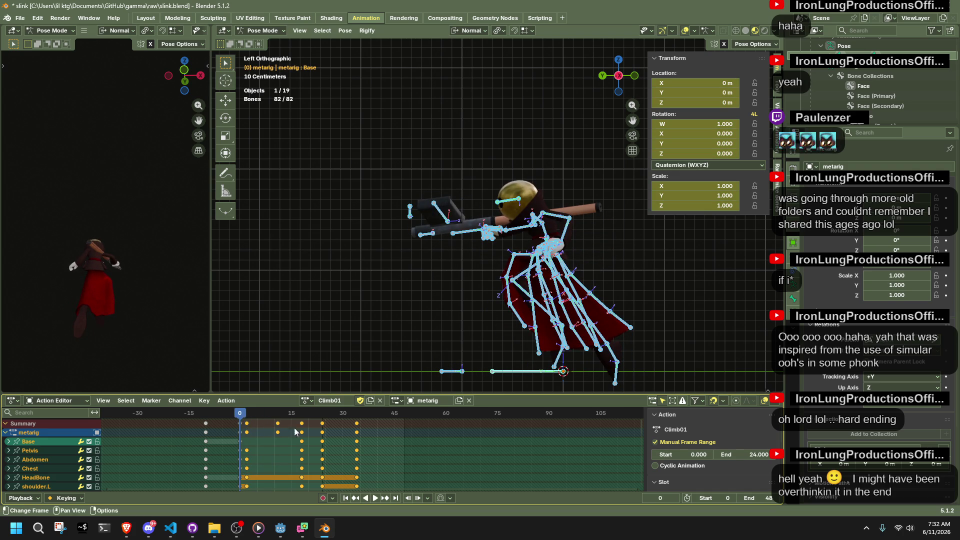
# Shift the selected later keyframes out to about frame 47 and play back to check timing.
pyautogui.moveTo(403, 464)
pyautogui.mouseDown()
pyautogui.moveTo(246, 417)
pyautogui.moveTo(283, 425)
pyautogui.mouseUp()
pyautogui.press('g')
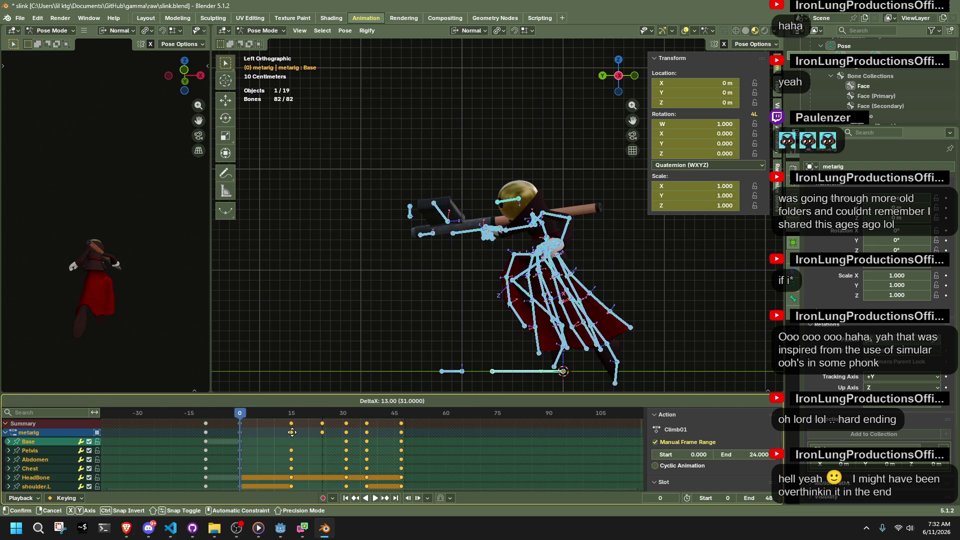
pyautogui.press('Escape')
pyautogui.click(401, 412)
pyautogui.press('g')
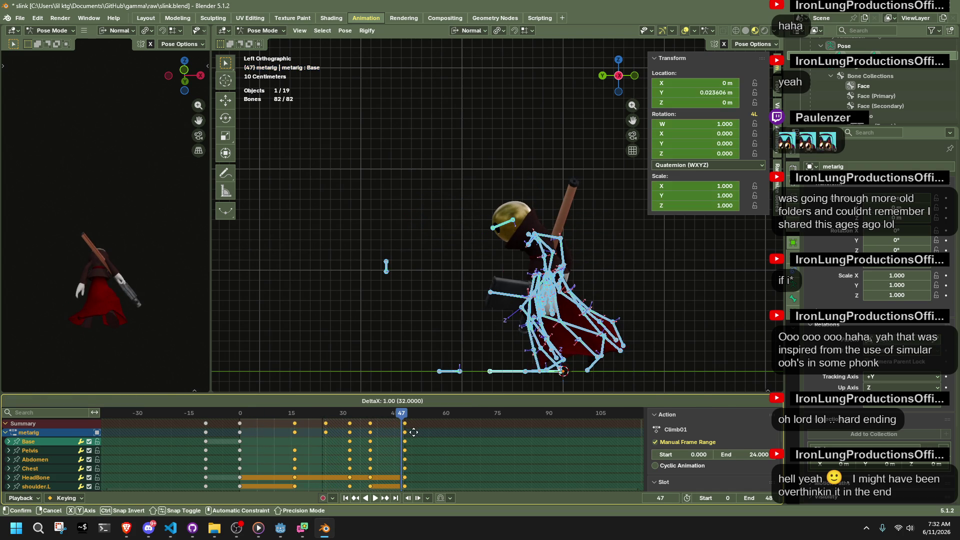
pyautogui.click(412, 432)
pyautogui.press('space')
pyautogui.moveTo(316, 415); pyautogui.dragTo(370, 421)
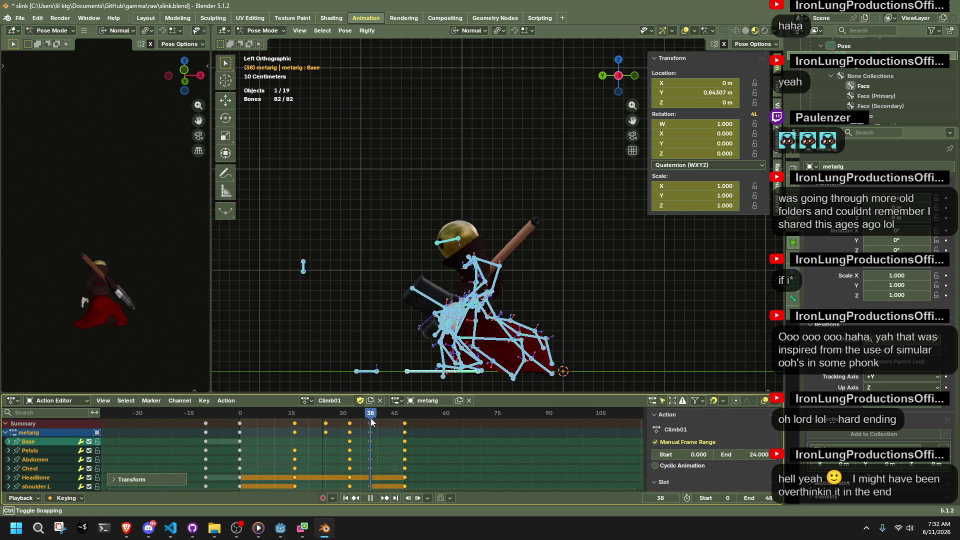
pyautogui.press('space')
# Set the Climb01 action's End frame to 38 and play the new range.
pyautogui.click(743, 455)
pyautogui.write('8')
pyautogui.press('Return')
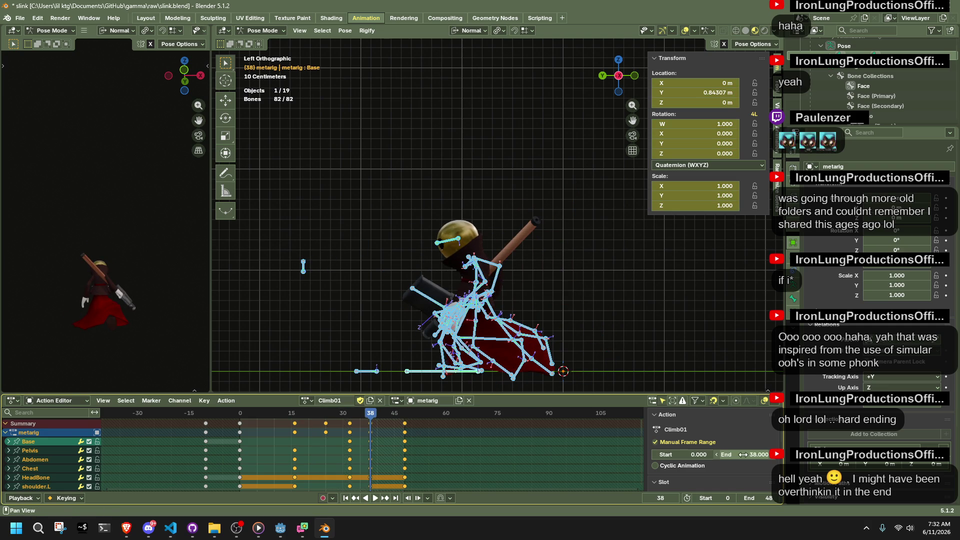
pyautogui.press('space')
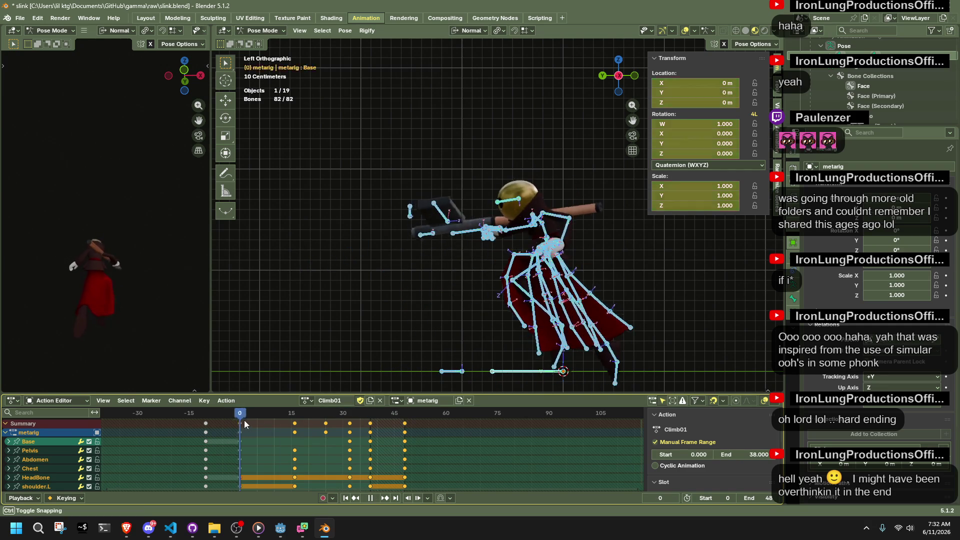
# Play and scrub Climb01 to review the climb poses, including frame 9.
pyautogui.press('space')
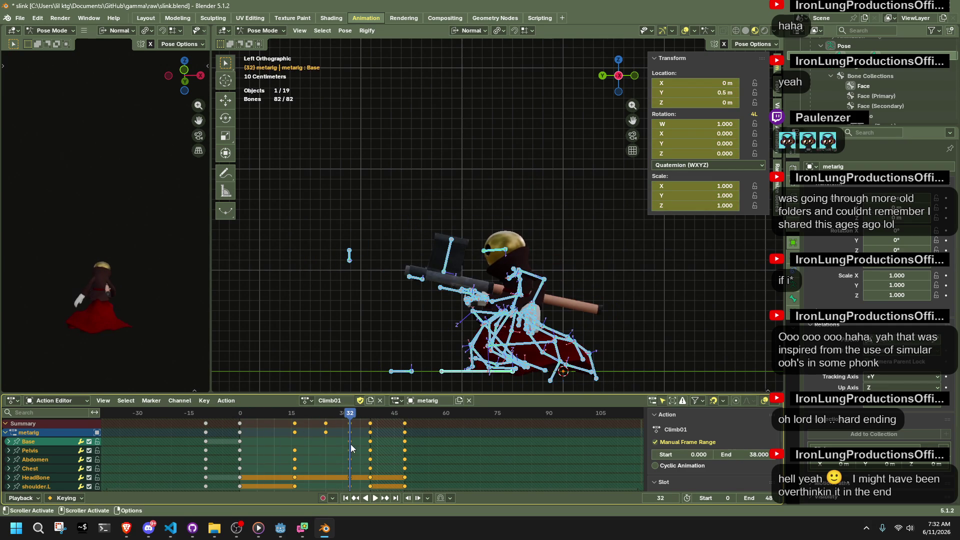
pyautogui.press('space')
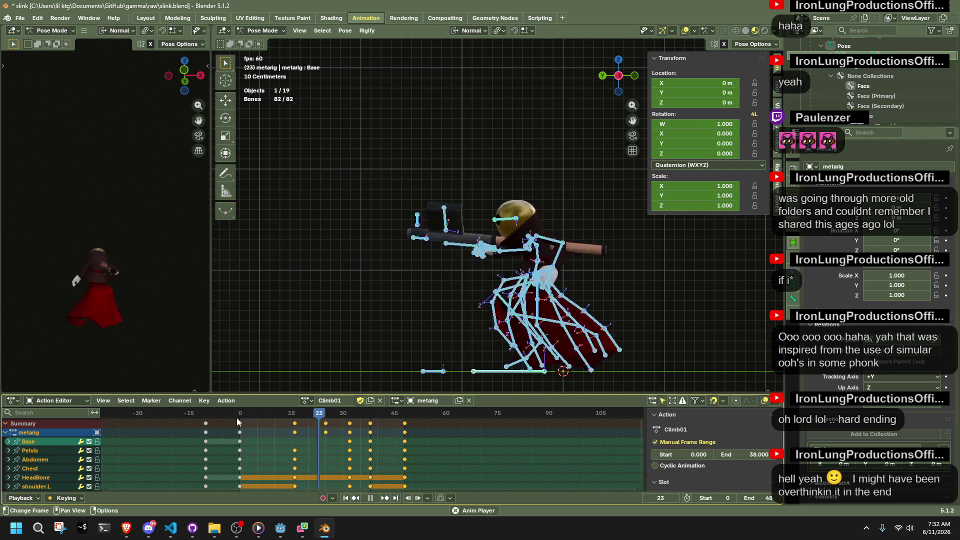
pyautogui.press('space')
pyautogui.moveTo(239, 415)
pyautogui.mouseDown()
pyautogui.moveTo(376, 454)
pyautogui.moveTo(350, 460)
pyautogui.mouseUp()
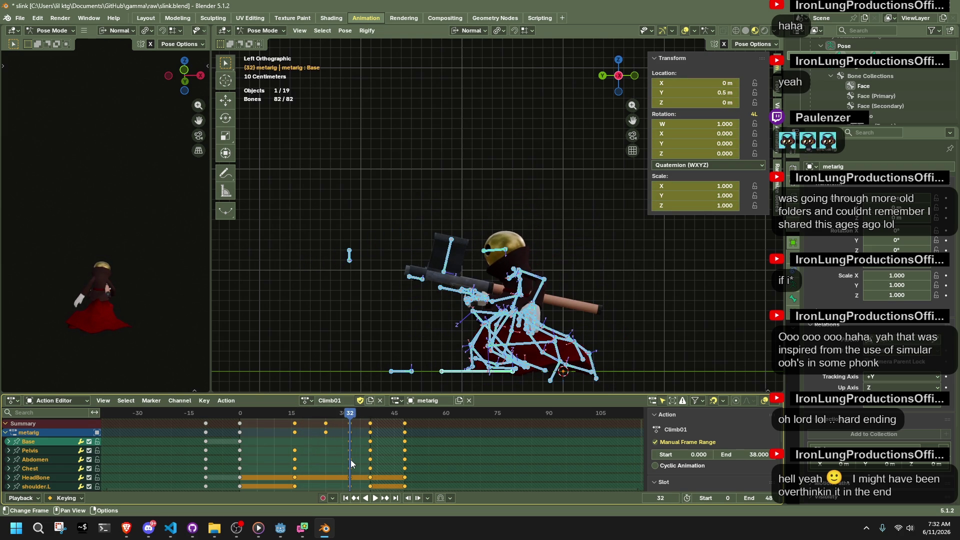
pyautogui.rightClick(307, 408)
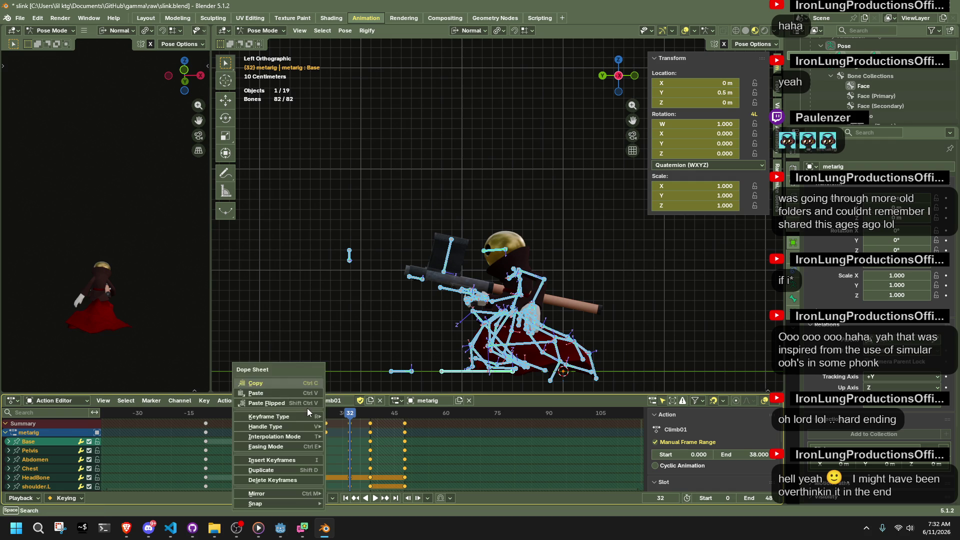
pyautogui.press('Escape')
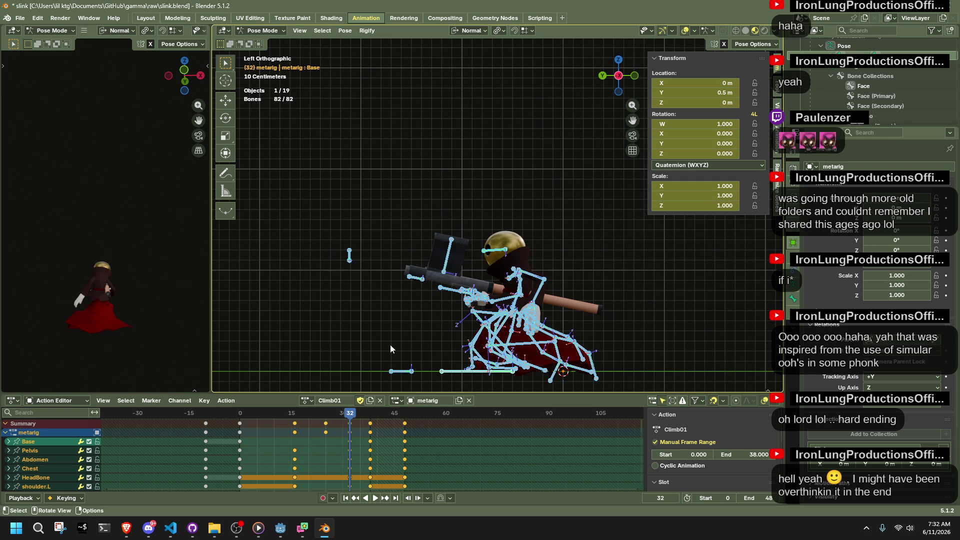
pyautogui.moveTo(209, 419)
pyautogui.mouseDown()
pyautogui.moveTo(289, 435)
pyautogui.moveTo(398, 438)
pyautogui.moveTo(287, 442)
pyautogui.moveTo(403, 446)
pyautogui.mouseUp()
# Delete the keyframe column at frame 47 and play the shortened animation.
pyautogui.click(401, 423)
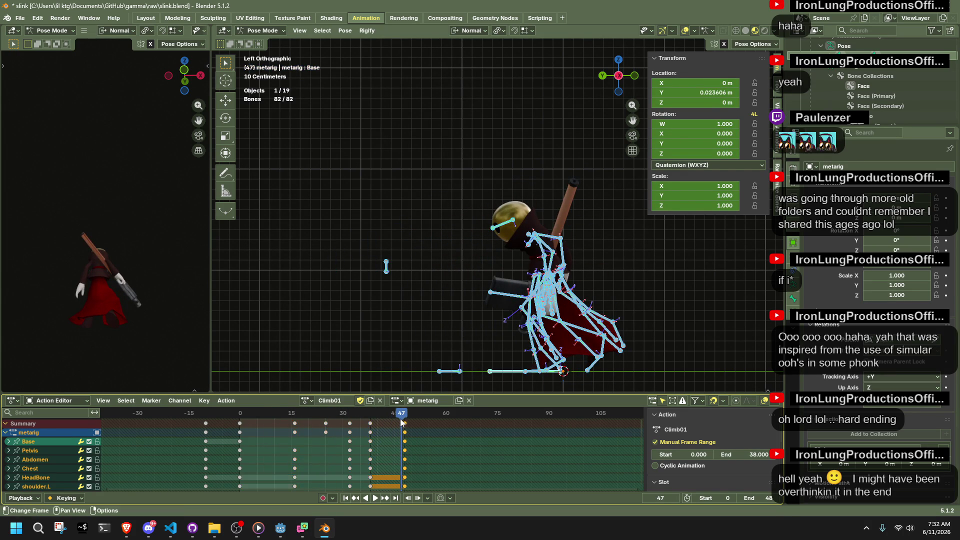
pyautogui.press('Delete')
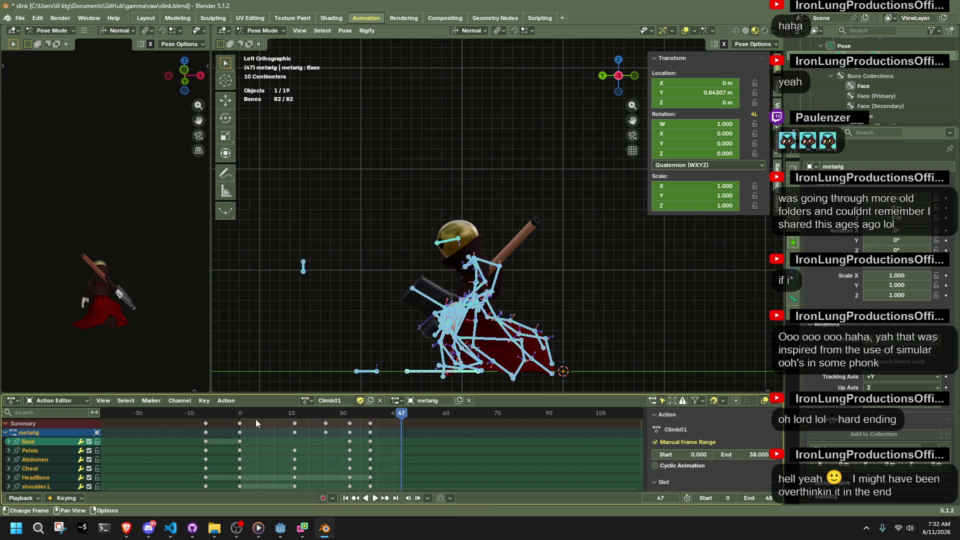
pyautogui.press('space')
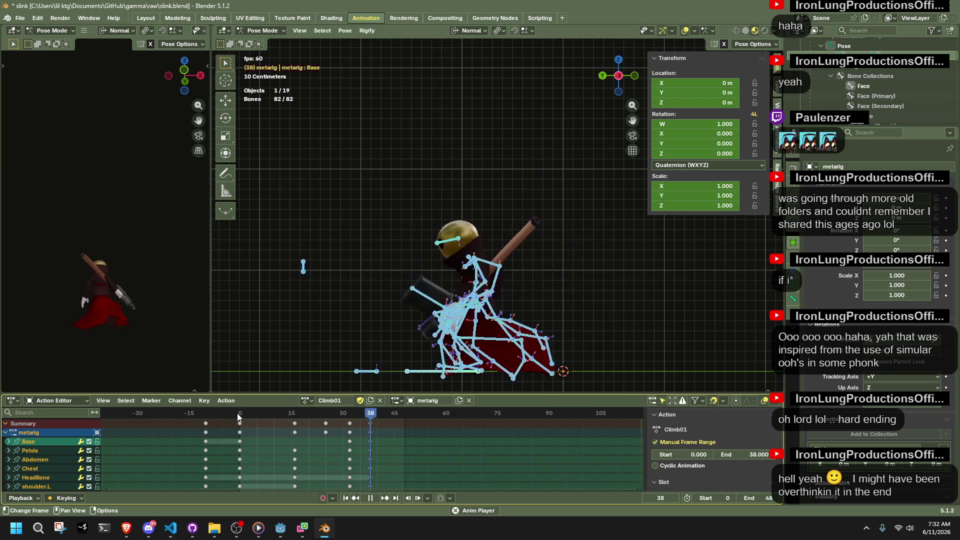
# Box-select the keyframe column at frame 38, cancelling a move so the keys stay put.
pyautogui.press('space')
pyautogui.press('b')
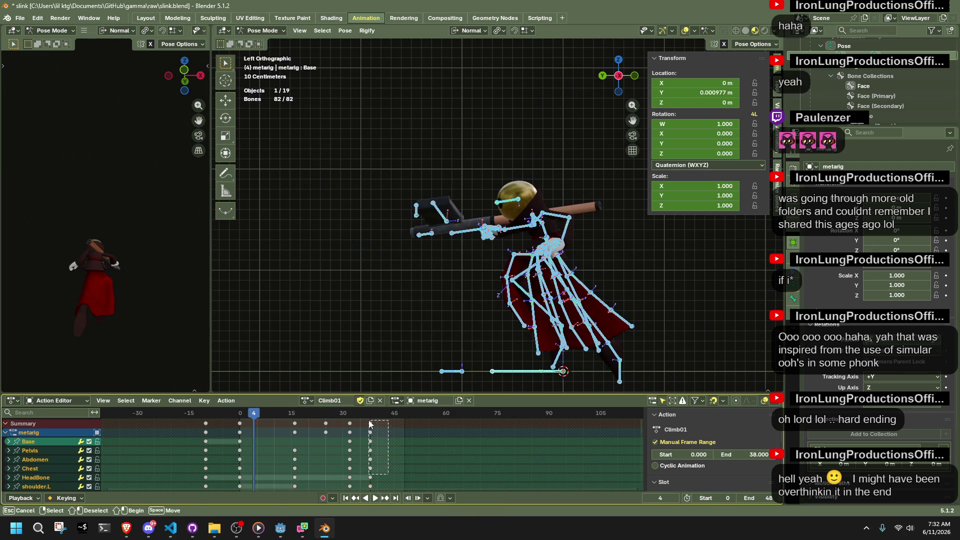
pyautogui.moveTo(370, 424); pyautogui.dragTo(369, 421)
pyautogui.press('g')
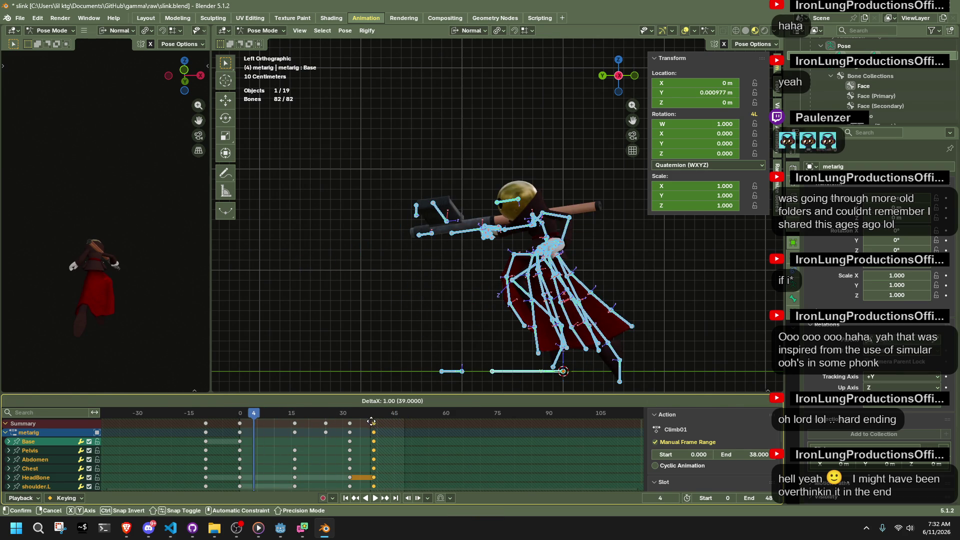
pyautogui.press('Escape')
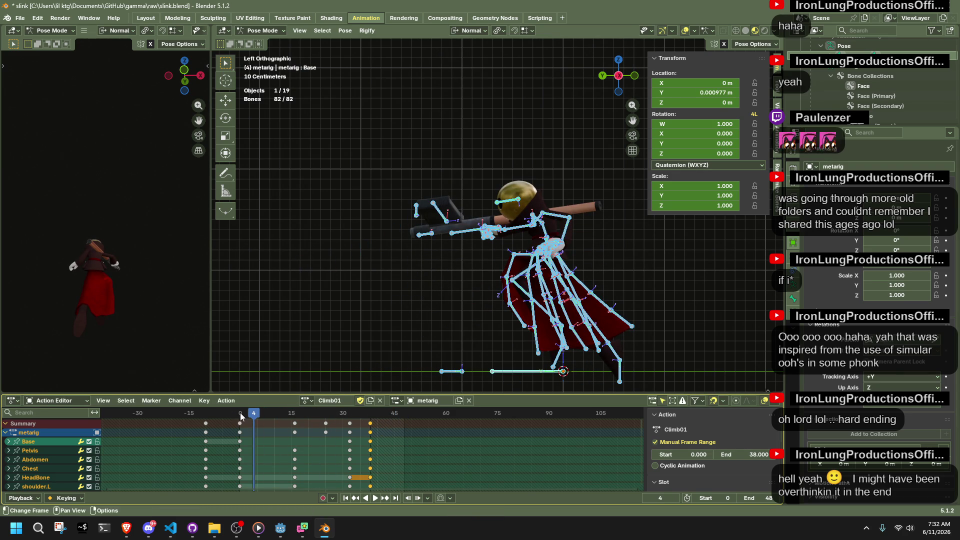
# Replay Climb01 from frame 0 and save slink.blend.
pyautogui.click(240, 414)
pyautogui.press('space')
pyautogui.press('space')
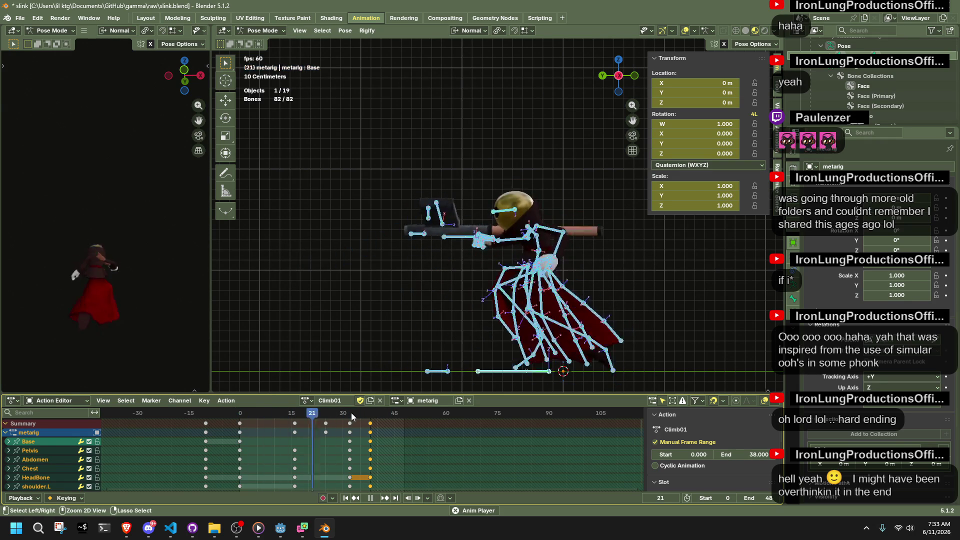
pyautogui.press('space')
pyautogui.hotkey('ctrl', 's')
pyautogui.press('F3')
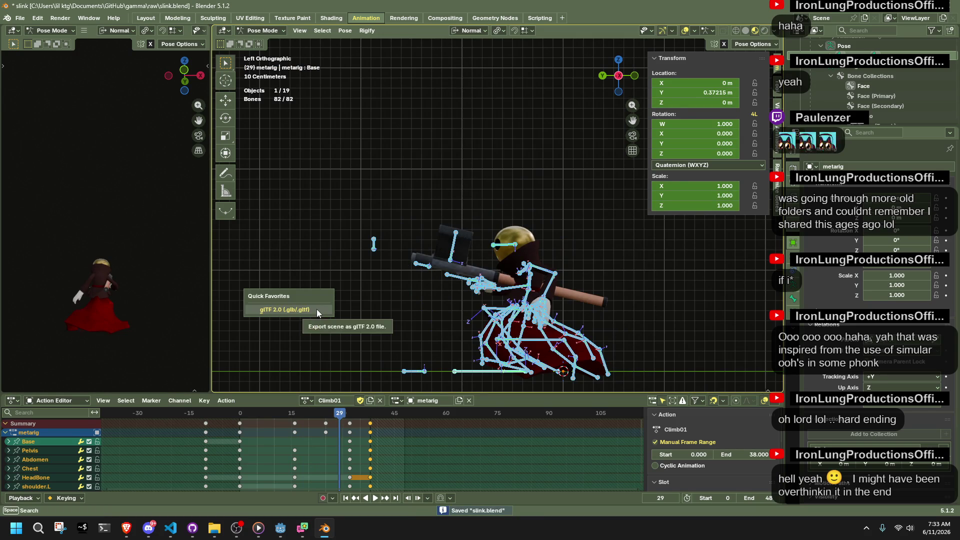
# Export the rig with Climb01 as glTF 2.0, overwriting the existing file, and return to Object Mode.
pyautogui.press('Return')
pyautogui.click(473, 407)
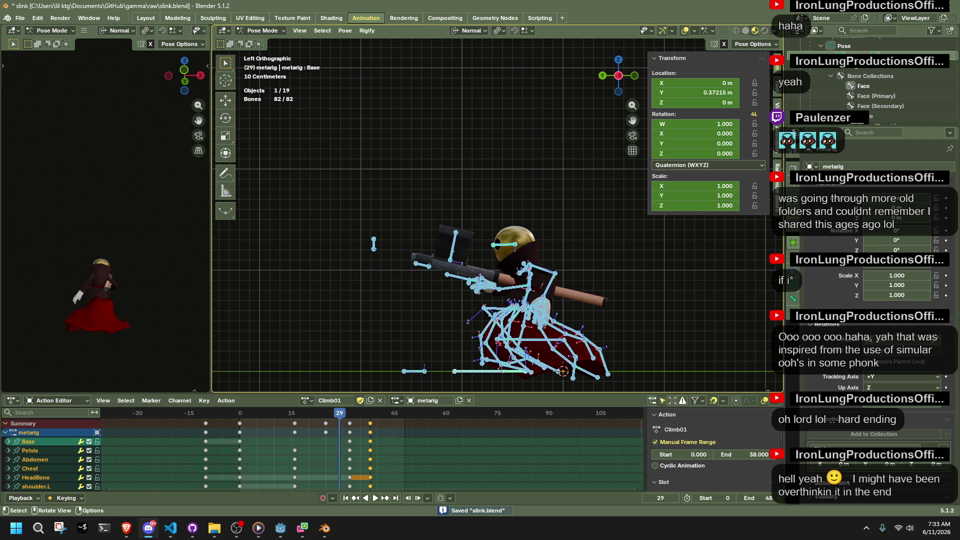
pyautogui.hotkey('ctrl', 'Tab')
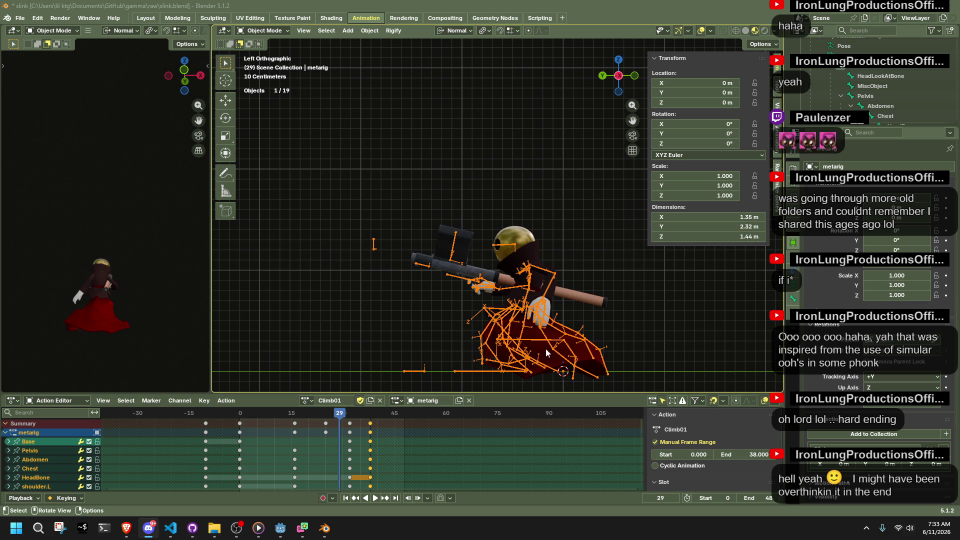
# Deselect the armature, save slink.blend, and switch to Godot.
pyautogui.keyDown('shift'); pyautogui.moveTo(569, 350); pyautogui.dragTo(565, 305, button='middle'); pyautogui.keyUp('shift')
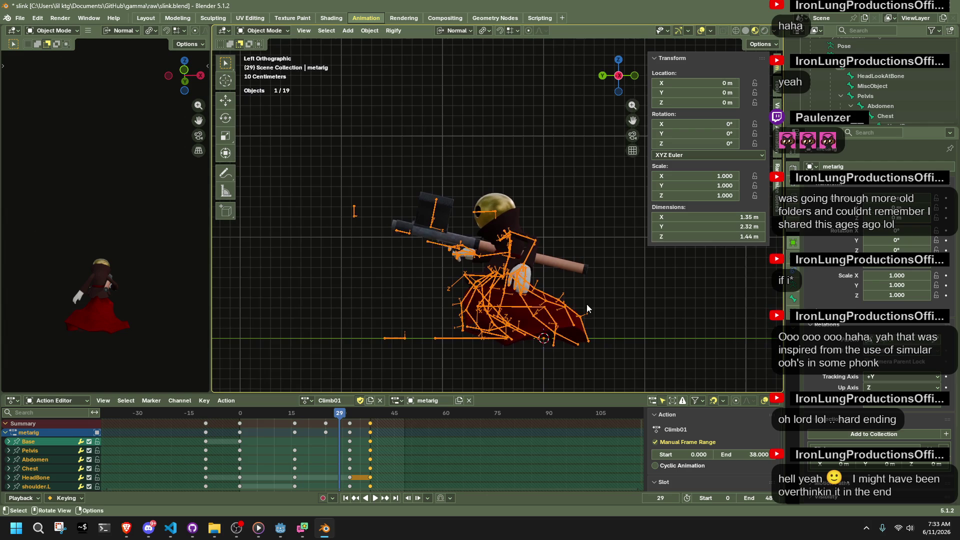
pyautogui.click(647, 317)
pyautogui.hotkey('ctrl', 's')
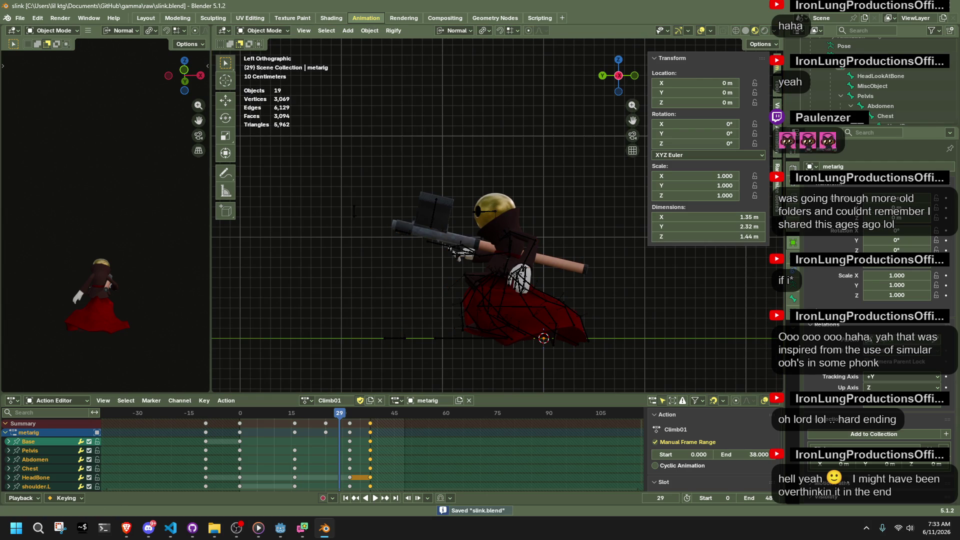
pyautogui.moveTo(631, 344); pyautogui.dragTo(408, 325, button='middle')
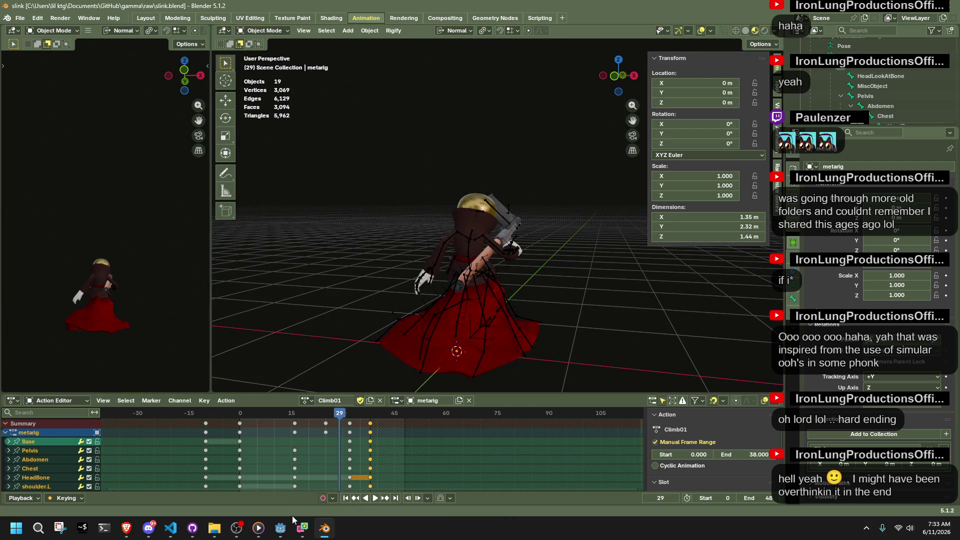
pyautogui.click(278, 529)
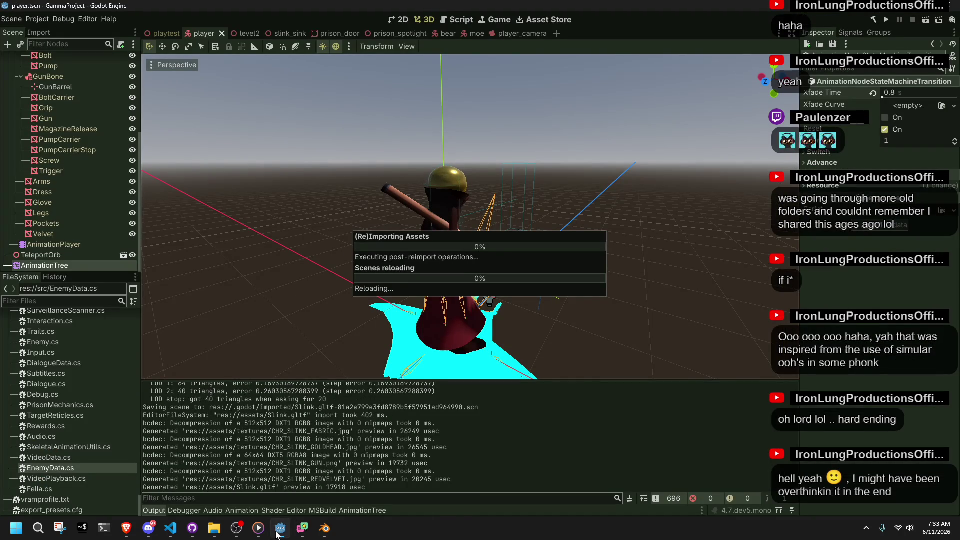
# Bring up Player.cs and highlight the landingTimeStamp uses near the Climb01 case.
pyautogui.moveTo(171, 528)
pyautogui.click(205, 467)
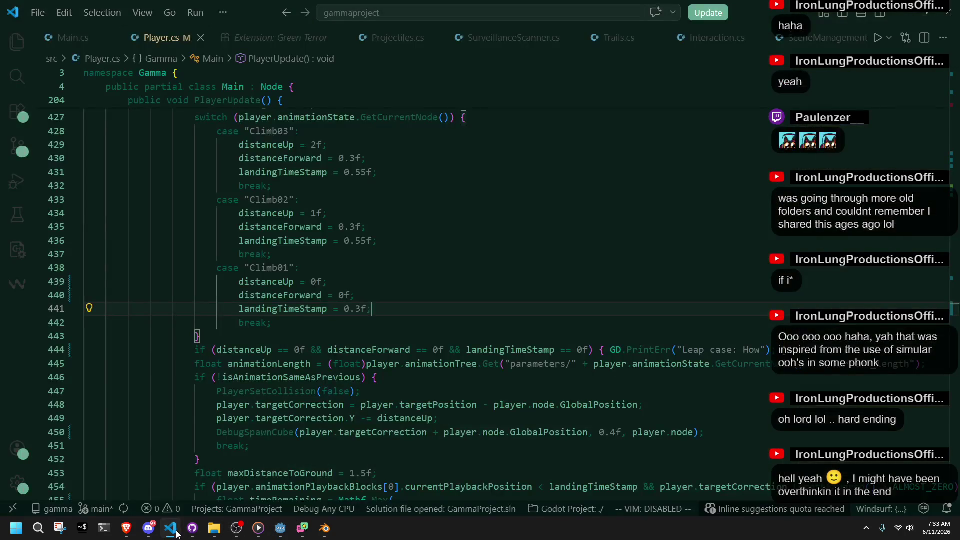
pyautogui.doubleClick(313, 303)
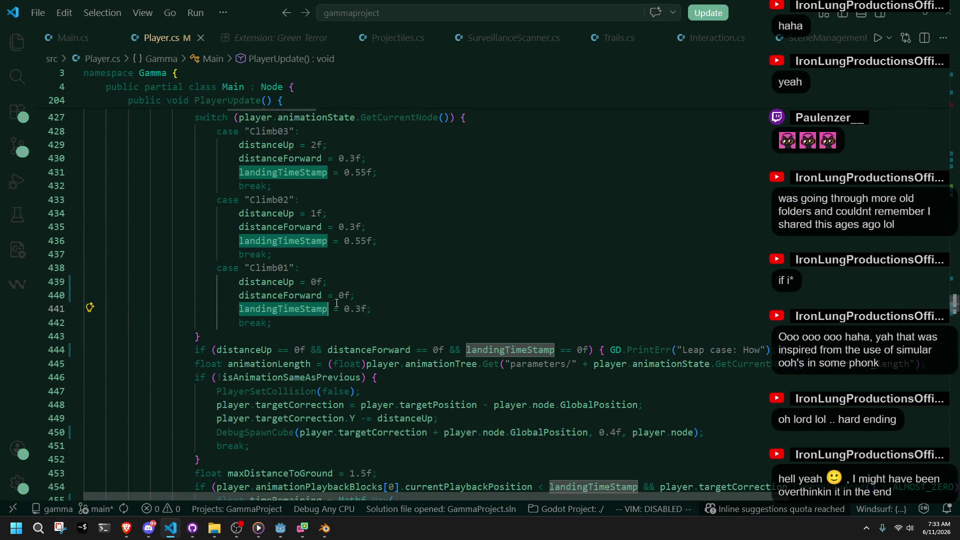
pyautogui.click(363, 308)
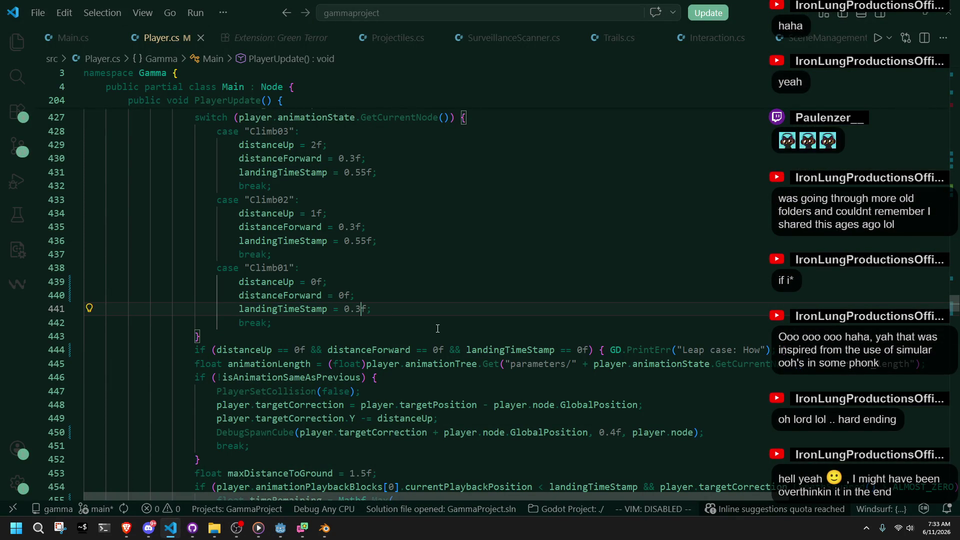
# In Godot, select the AnimationPlayer and scrub Climb01 to find the landing moment.
pyautogui.hotkey('alt', 'Tab')
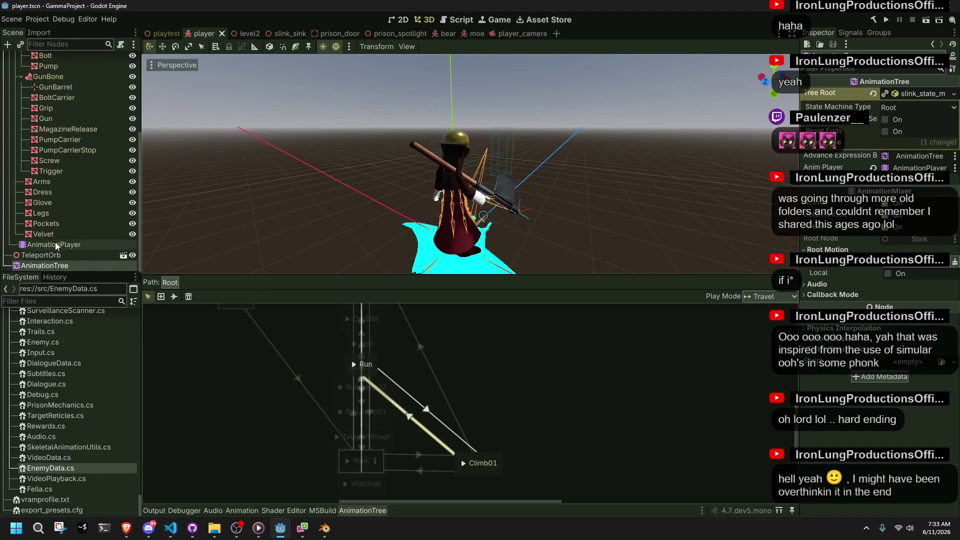
pyautogui.click(58, 245)
pyautogui.moveTo(247, 420); pyautogui.dragTo(358, 443)
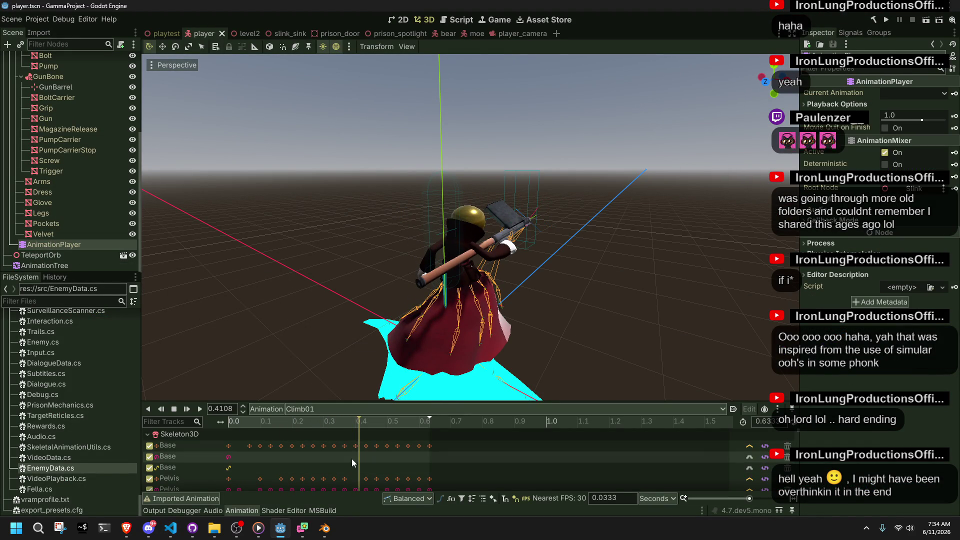
pyautogui.scroll(-1, 352, 458)
pyautogui.moveTo(278, 421)
pyautogui.mouseDown()
pyautogui.moveTo(227, 430)
pyautogui.moveTo(442, 439)
pyautogui.moveTo(337, 470)
pyautogui.moveTo(279, 470)
pyautogui.moveTo(388, 475)
pyautogui.mouseUp()
# Change Climb01's landingTimeStamp from 0.3f to 0.55f, save Player.cs, and run the project.
pyautogui.hotkey('alt', 'Tab')
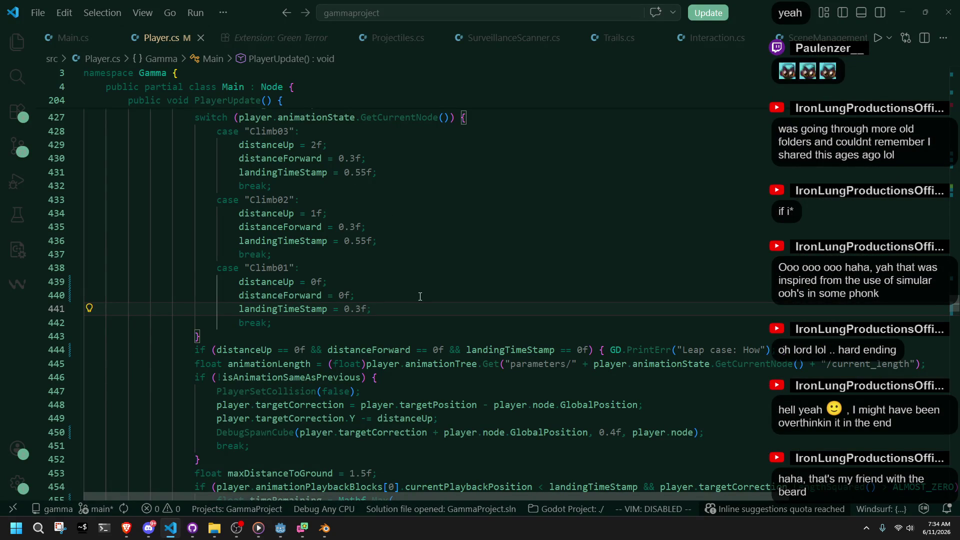
pyautogui.press('BackSpace')
pyautogui.write('55')
pyautogui.hotkey('ctrl', 's')
pyautogui.press('Up')
pyautogui.click(280, 528)
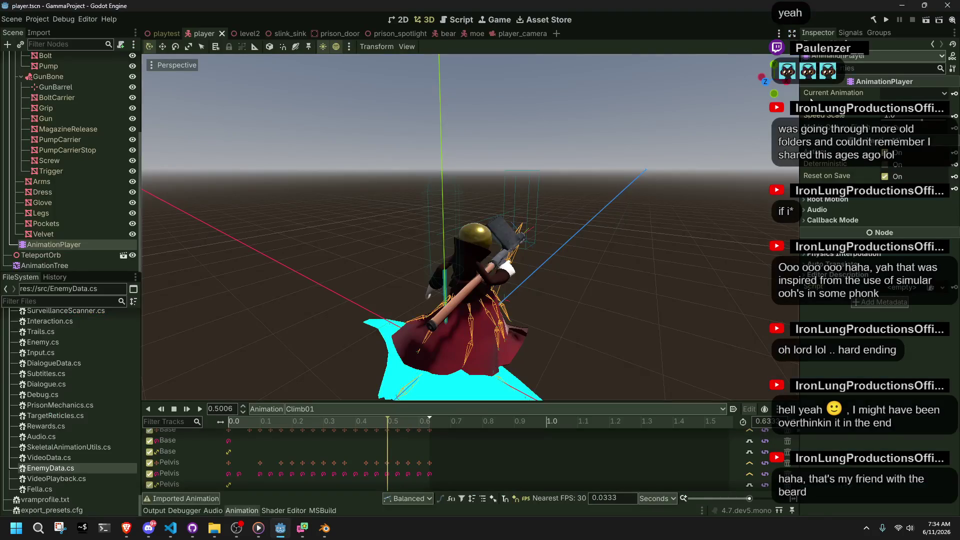
pyautogui.click(892, 19)
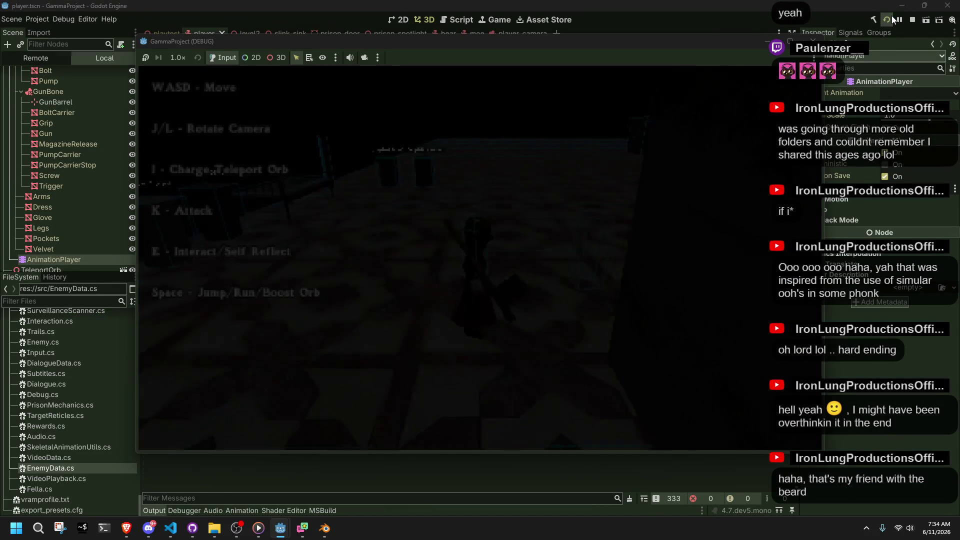
# Run the character up the stone path and across ledges, testing jumps and the Climb02 climb.
pyautogui.press('w')
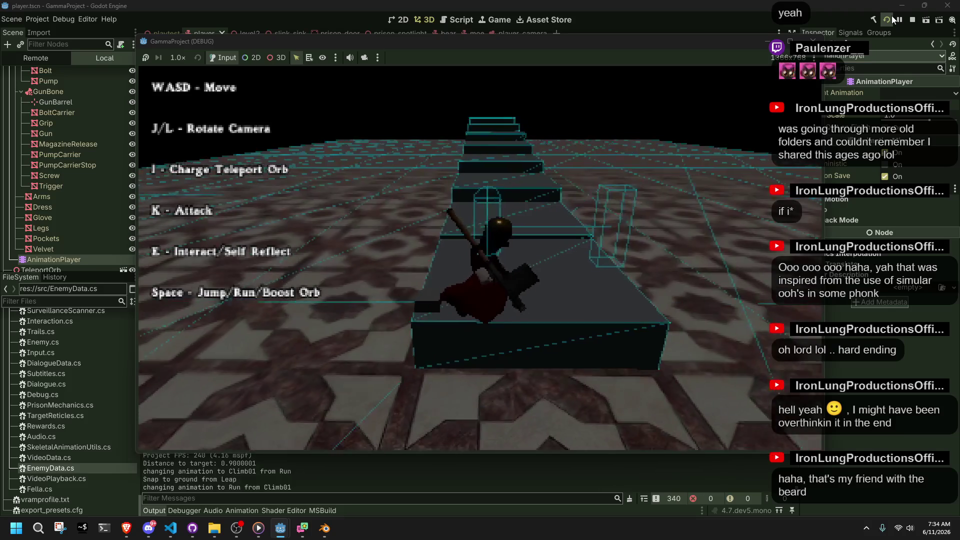
pyautogui.press('w')
pyautogui.press('w')
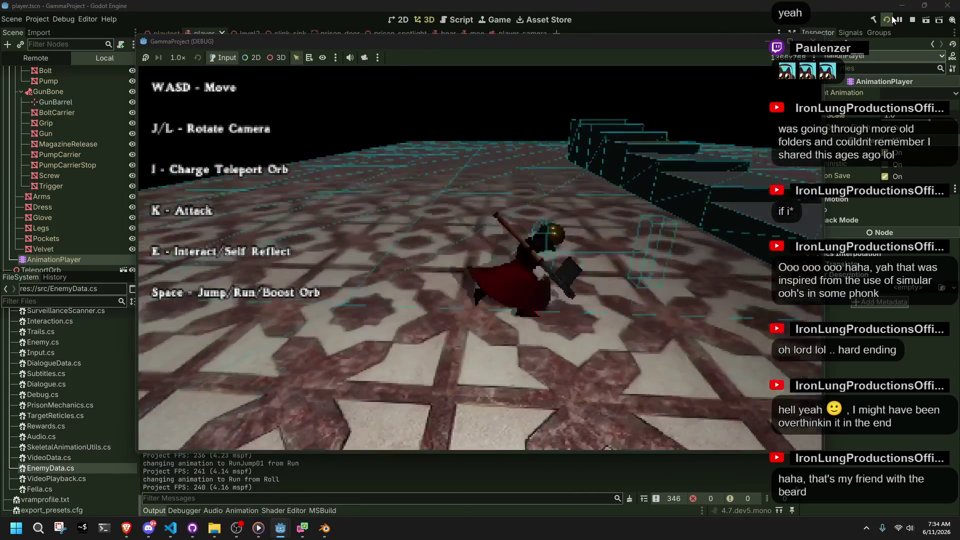
pyautogui.press('w')
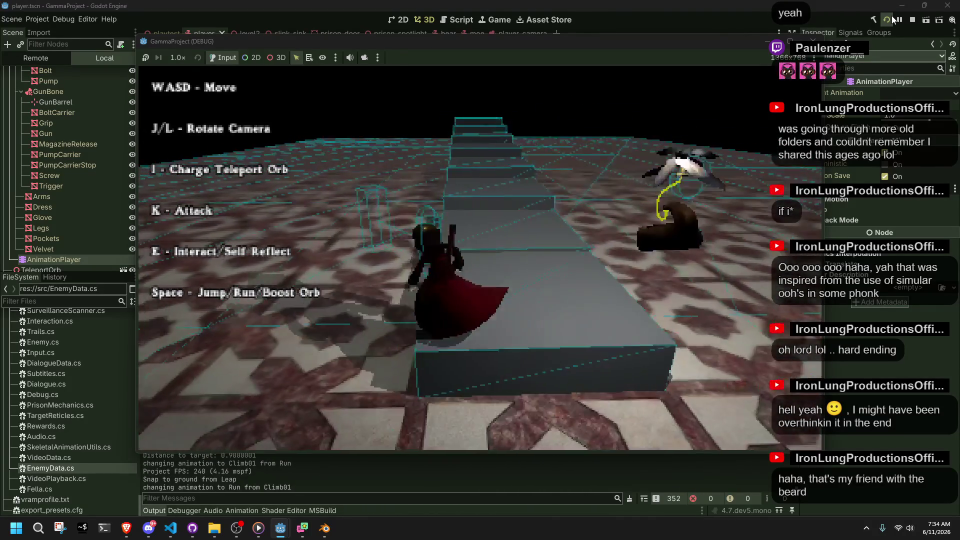
pyautogui.press('space')
pyautogui.press('w')
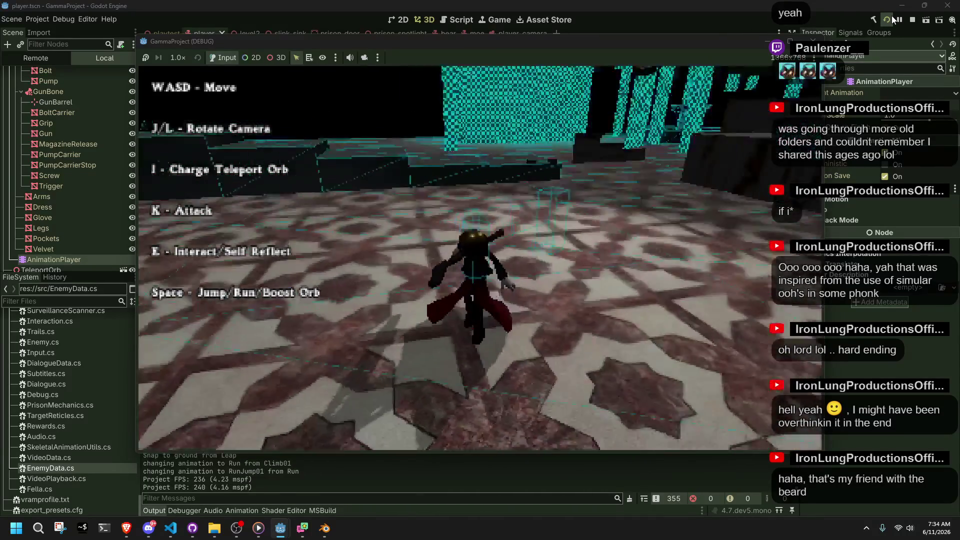
pyautogui.press('w')
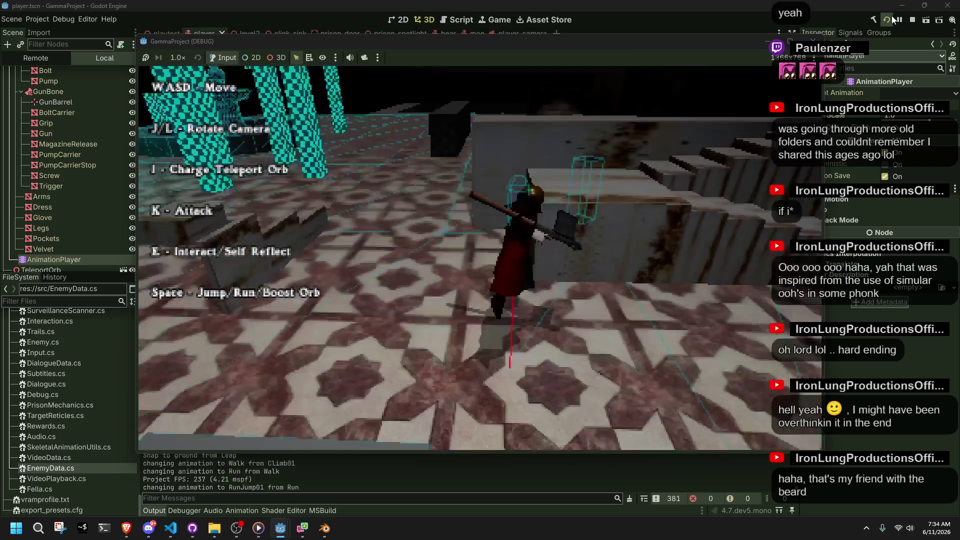
pyautogui.press('space')
pyautogui.press('w')
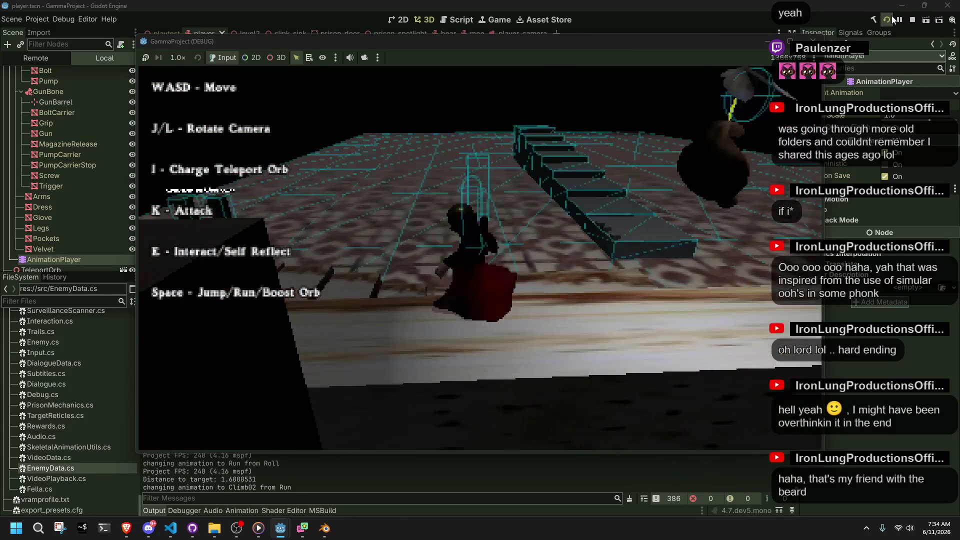
pyautogui.press('space')
pyautogui.press('w')
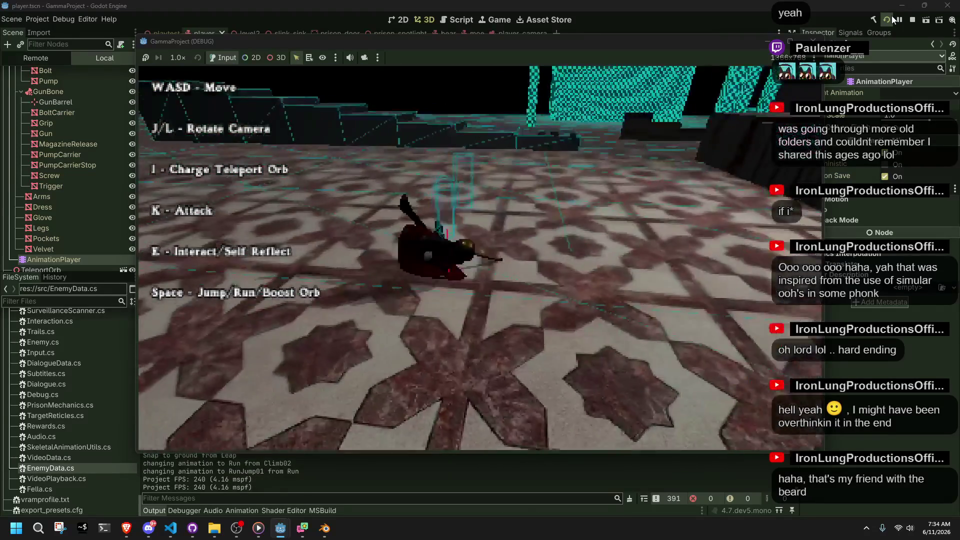
pyautogui.press('w')
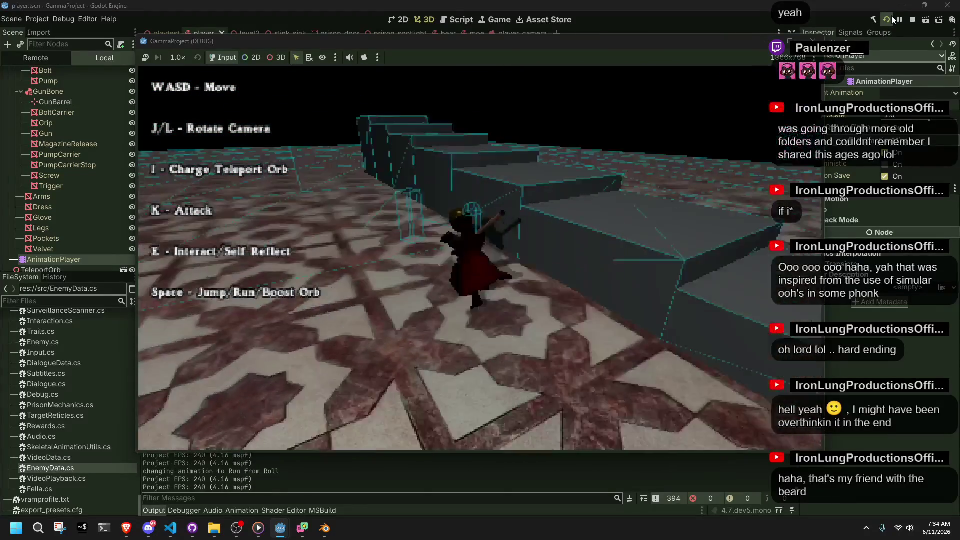
pyautogui.press('w')
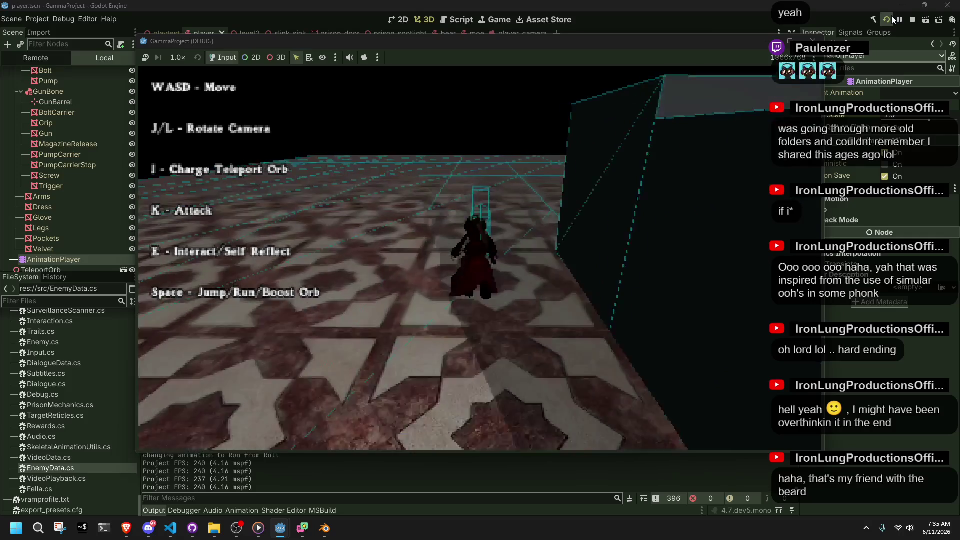
pyautogui.press('w')
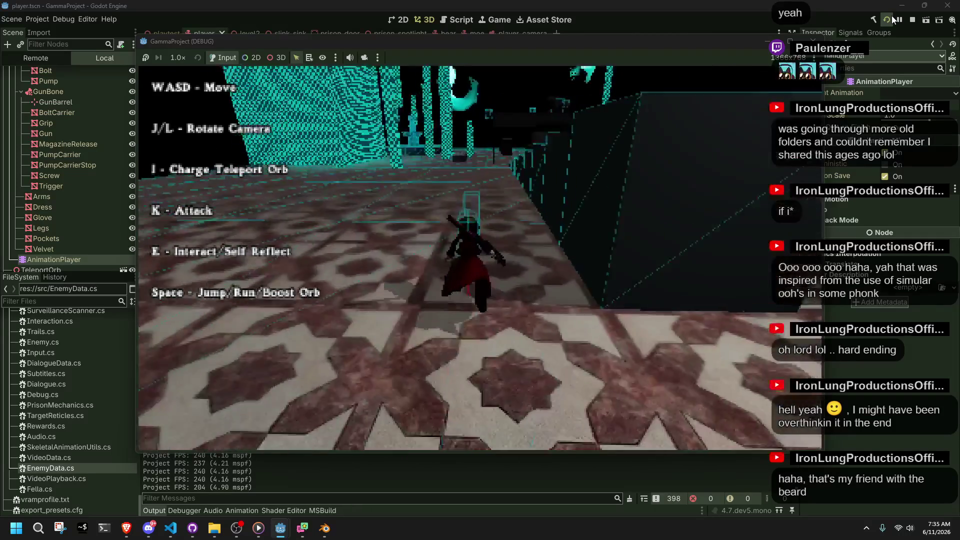
# Test the wall climb, a Climb01 ledge and the stairs, then stop the game and bring back Player.cs.
pyautogui.press('w')
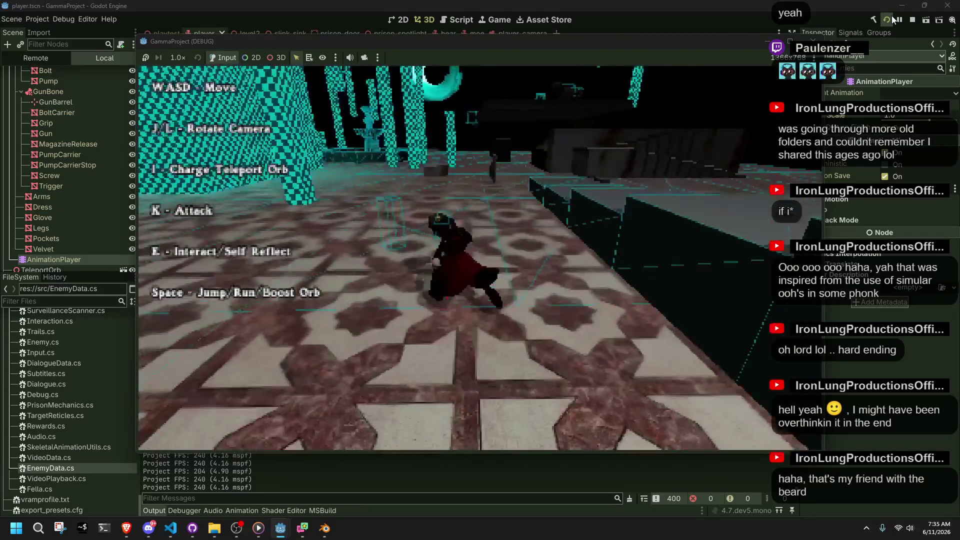
pyautogui.press('space')
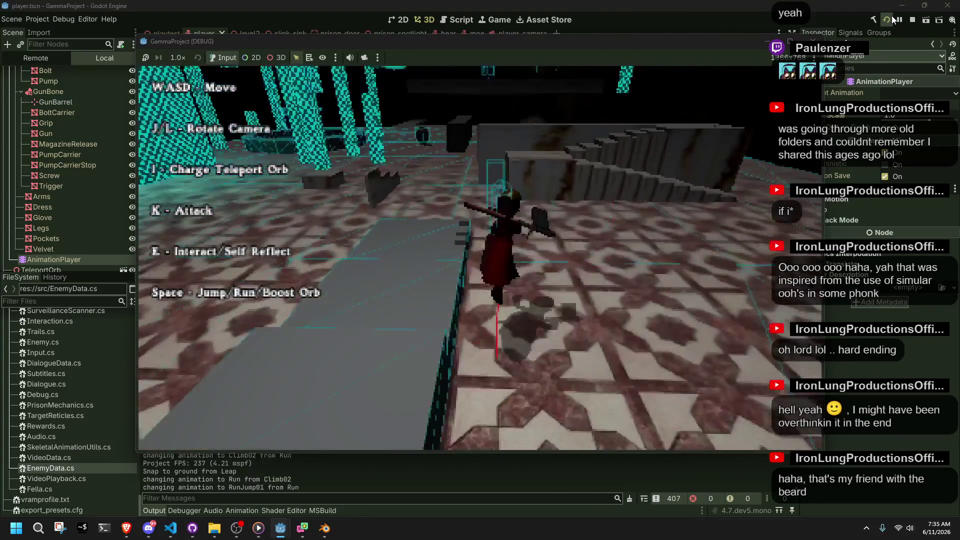
pyautogui.press('w')
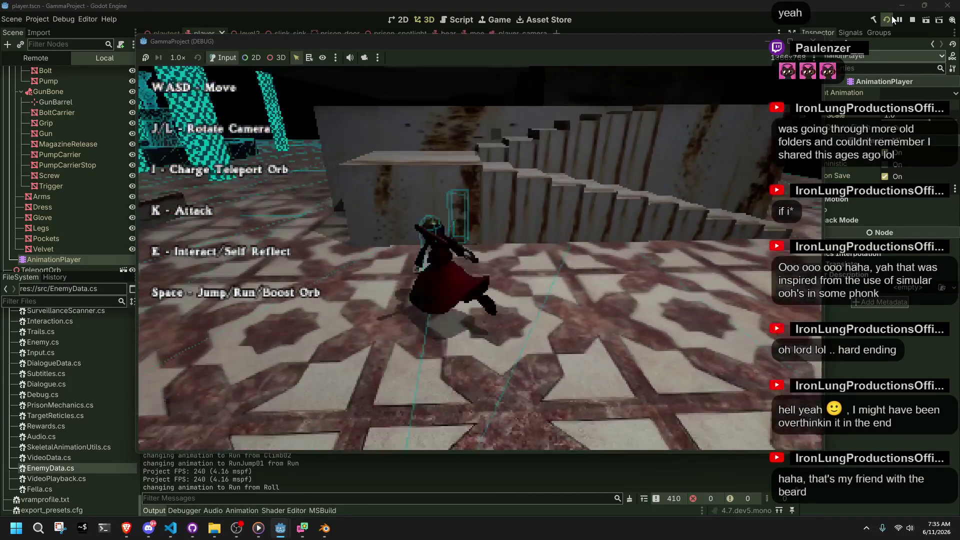
pyautogui.press('w')
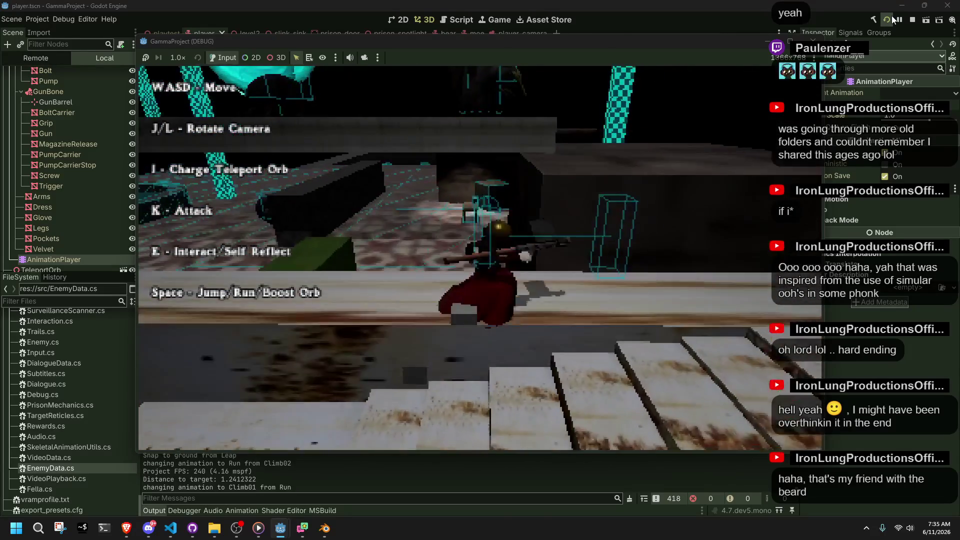
pyautogui.press('w')
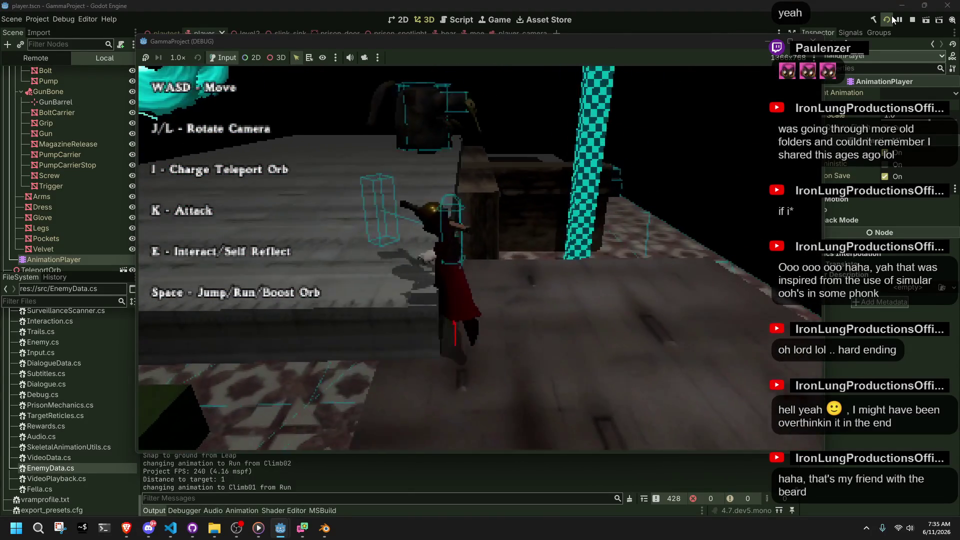
pyautogui.press('w')
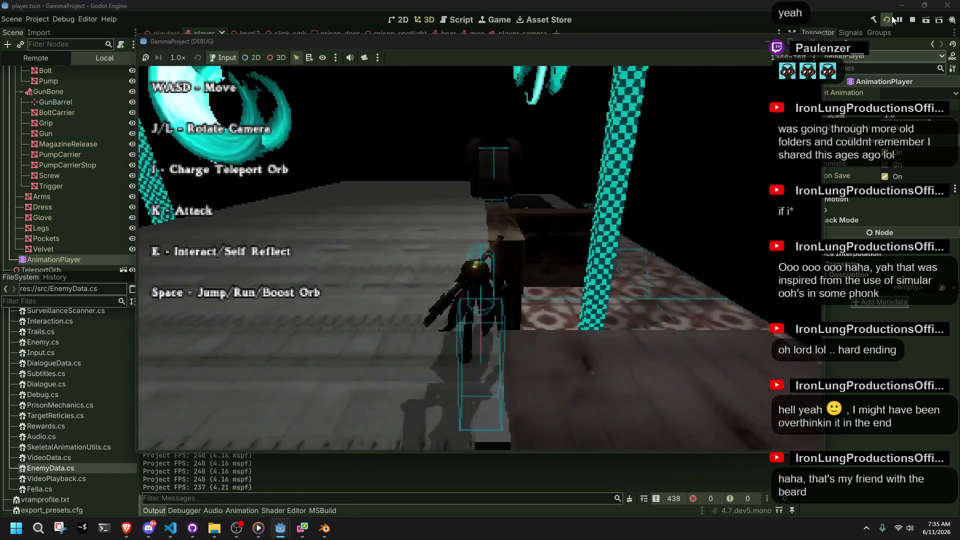
pyautogui.press('space')
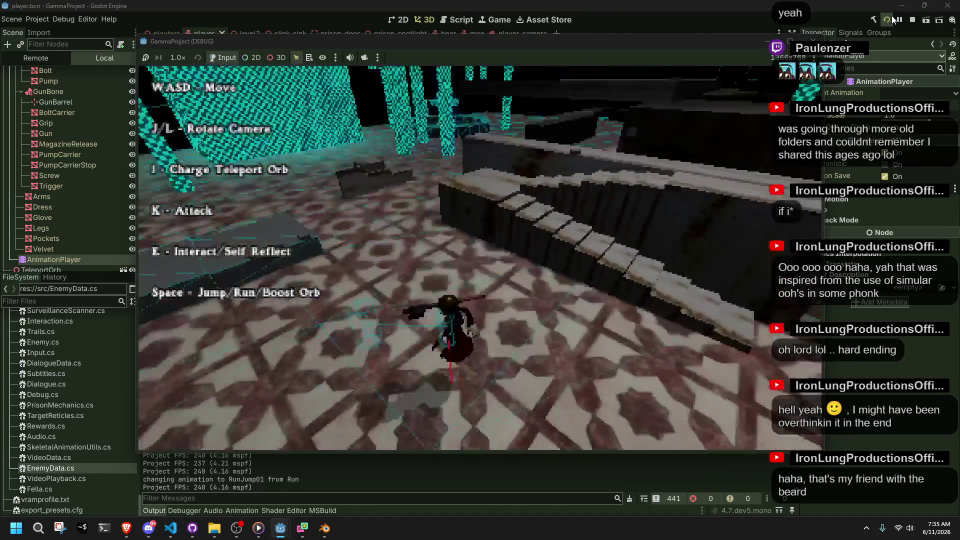
pyautogui.press('space')
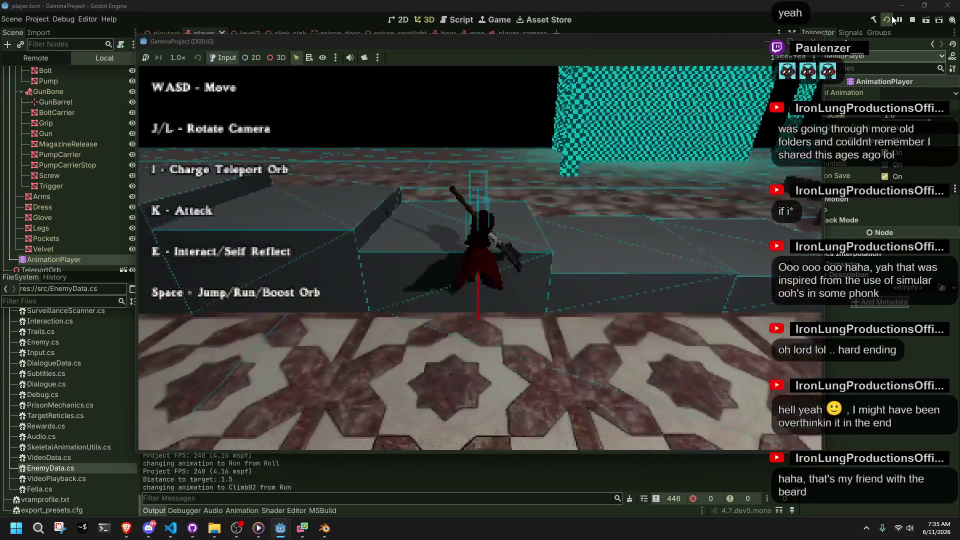
pyautogui.press('w')
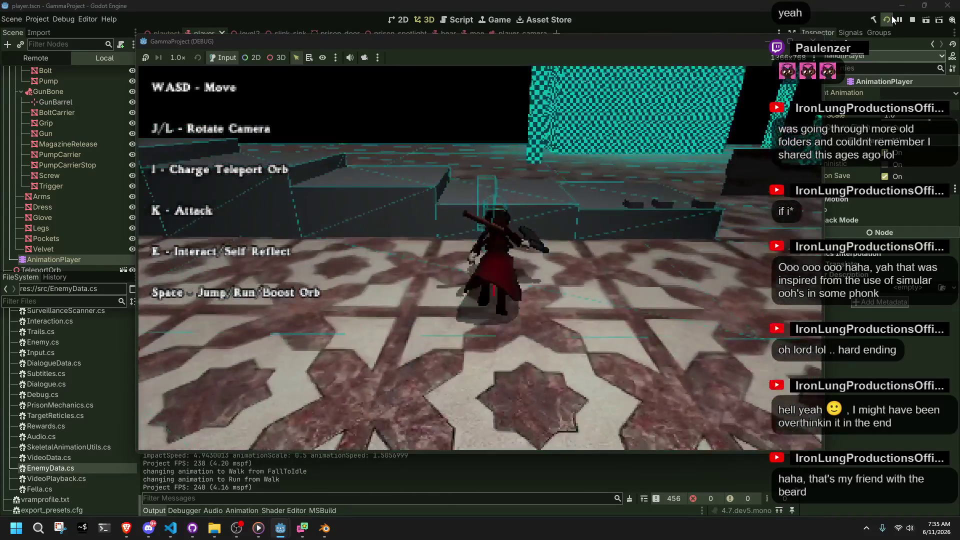
pyautogui.press('space')
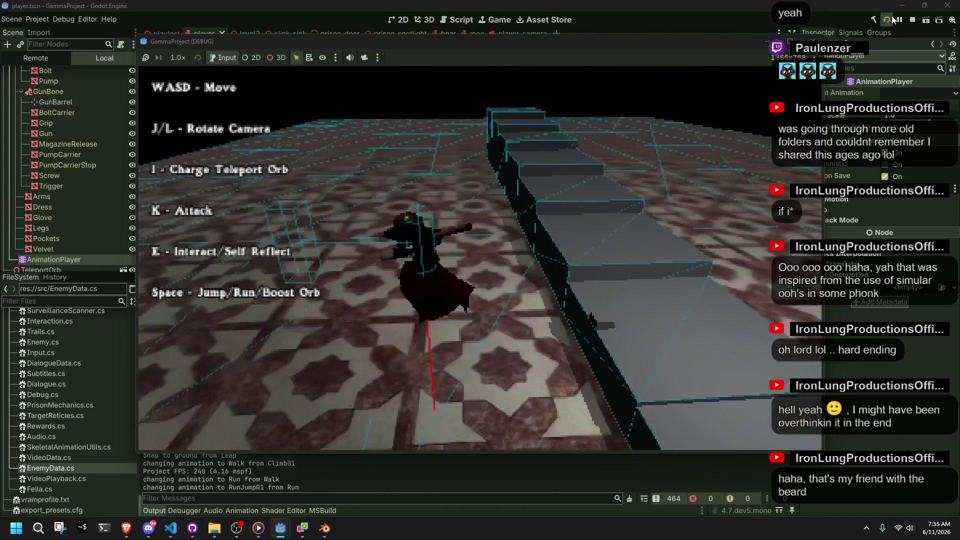
pyautogui.press('space')
pyautogui.press('F8')
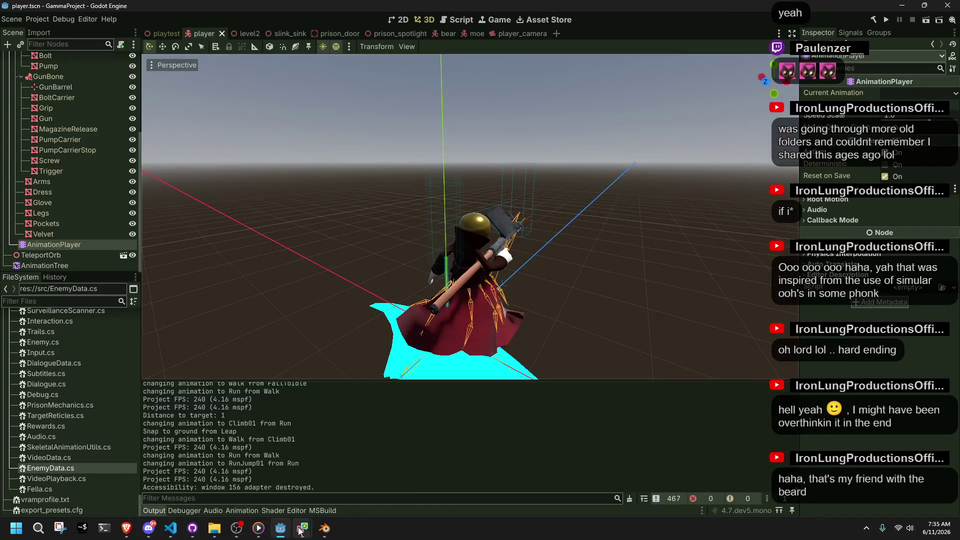
pyautogui.click(171, 527)
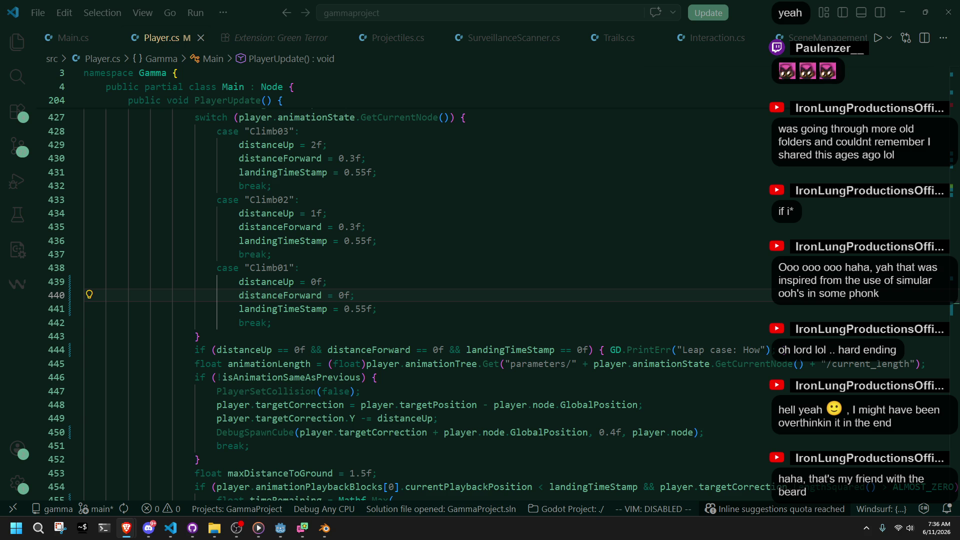
# Drag the Brave video window over the Player.cs editor.
pyautogui.moveTo(959, 155)
pyautogui.mouseDown()
pyautogui.moveTo(636, 145)
pyautogui.moveTo(482, 53)
pyautogui.mouseUp()
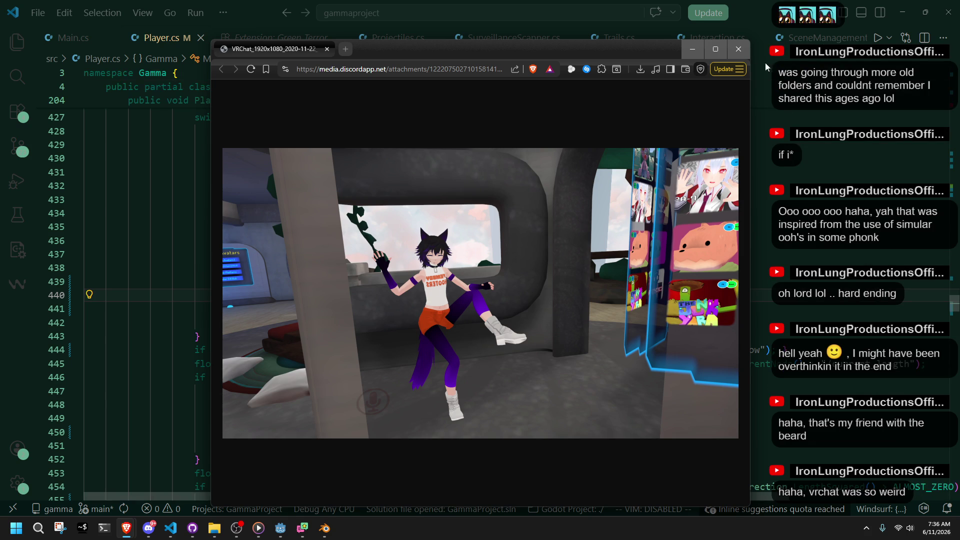
# Close the Brave window and place the caret after the Climb01 switch block in Player.cs.
pyautogui.click(743, 50)
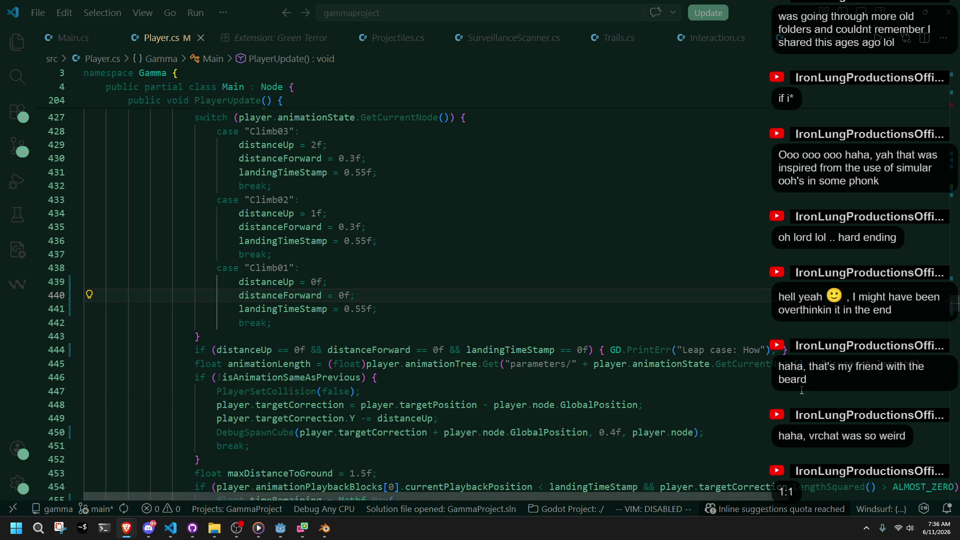
pyautogui.click(489, 390)
pyautogui.click(489, 324)
pyautogui.click(479, 337)
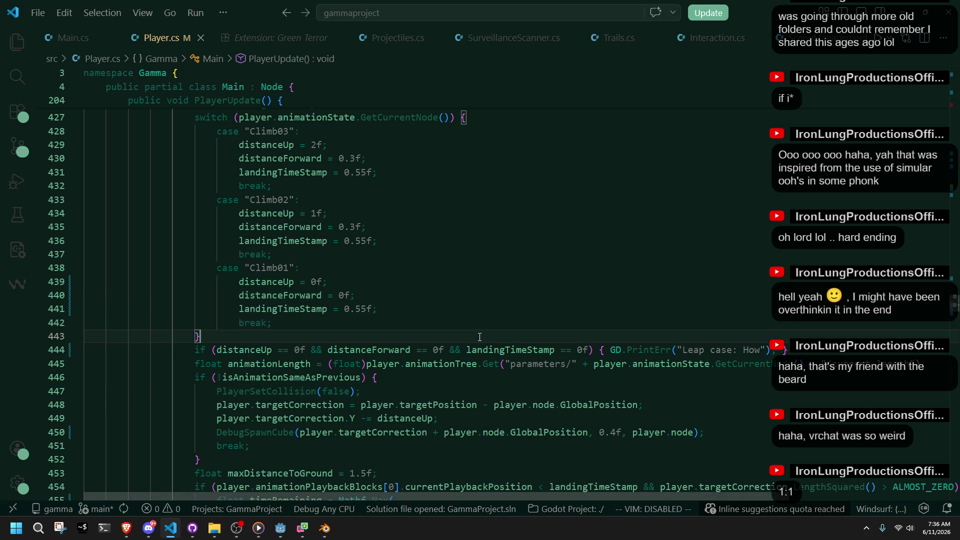
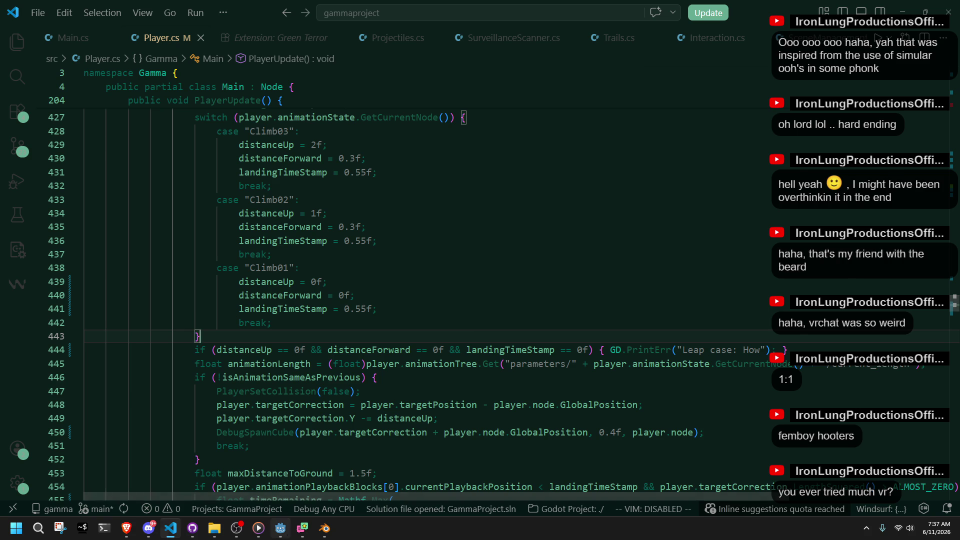
# Save the player scene in Godot and run the project as a debug playtest.
pyautogui.click(280, 528)
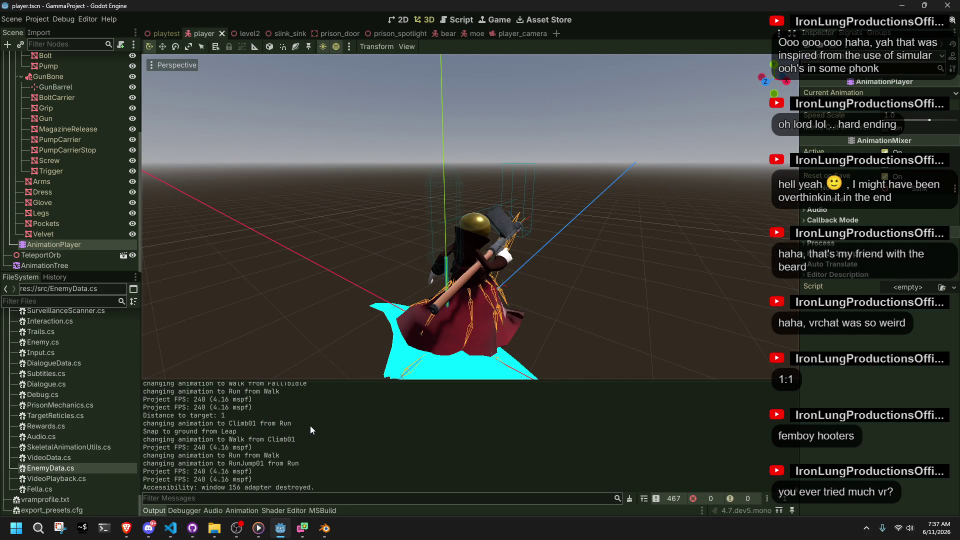
pyautogui.moveTo(313, 309); pyautogui.dragTo(613, 271, button='middle')
pyautogui.hotkey('ctrl', 's')
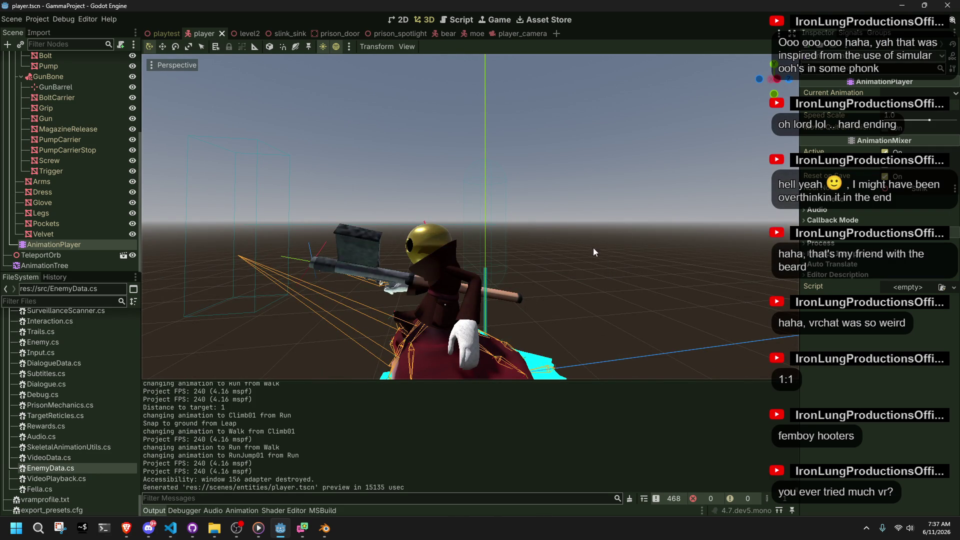
pyautogui.click(317, 531)
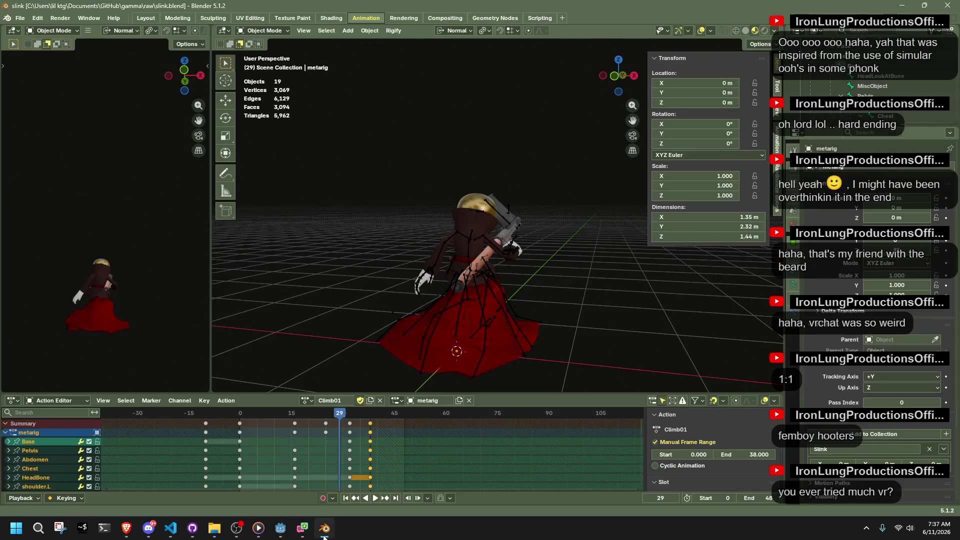
pyautogui.click(280, 528)
pyautogui.click(887, 30)
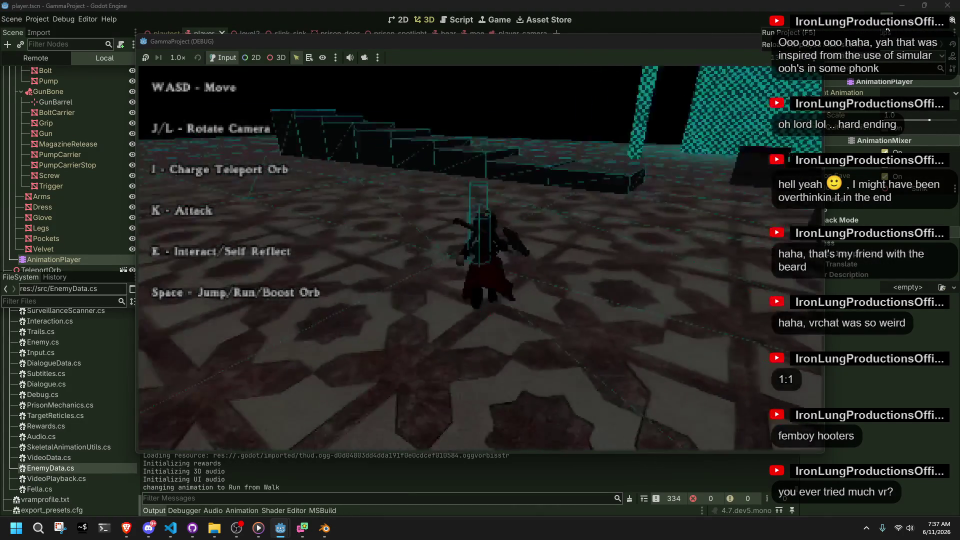
# Test climbing the stairs, close the game, and rewind the Climb01 animation track.
pyautogui.press('w')
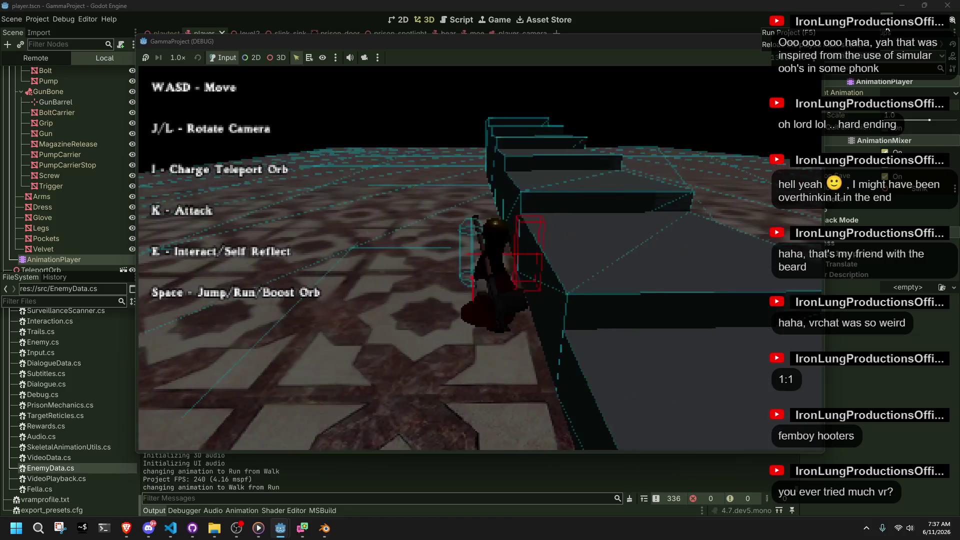
pyautogui.press('space')
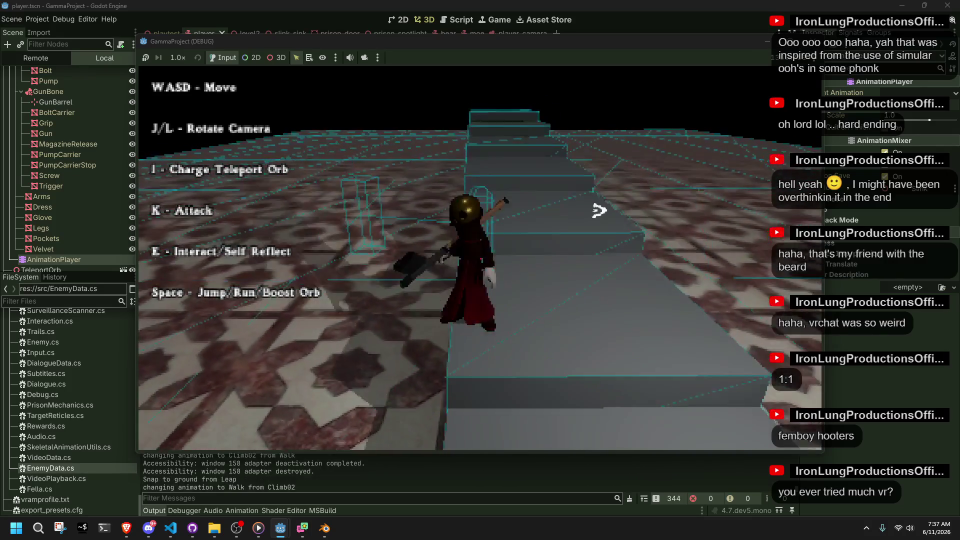
pyautogui.click(812, 41)
pyautogui.click(68, 242)
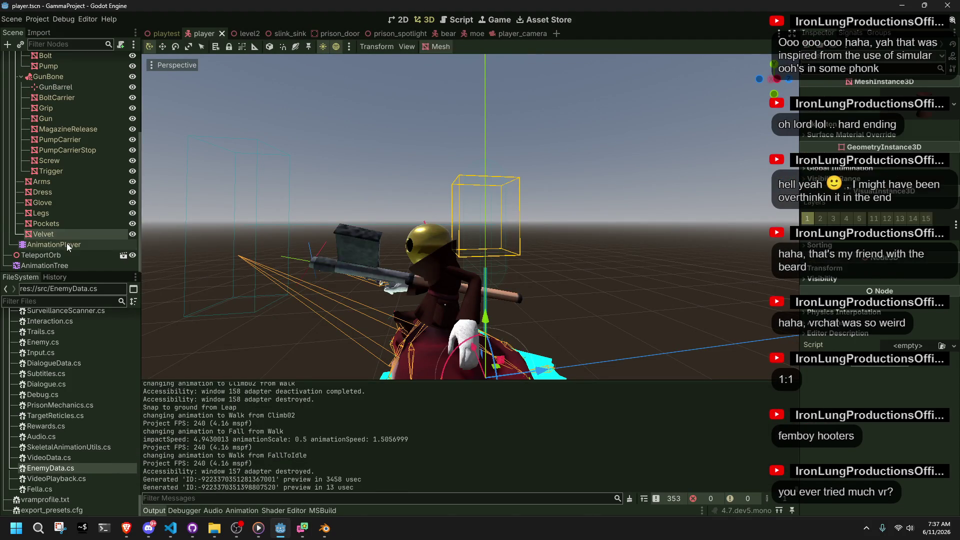
pyautogui.moveTo(387, 424); pyautogui.dragTo(224, 422)
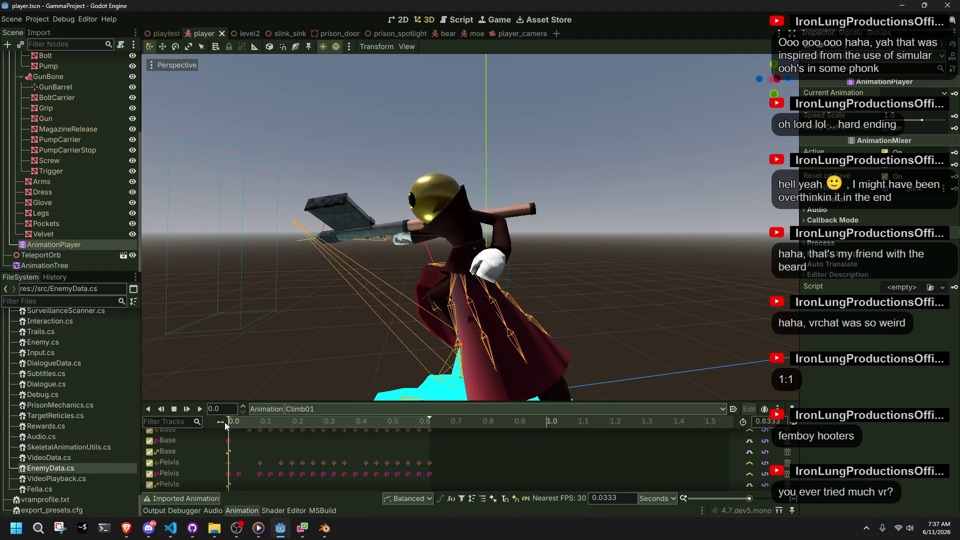
pyautogui.moveTo(749, 169)
pyautogui.mouseDown(button='middle')
pyautogui.moveTo(589, 247)
pyautogui.moveTo(549, 240)
pyautogui.mouseUp(button='middle')
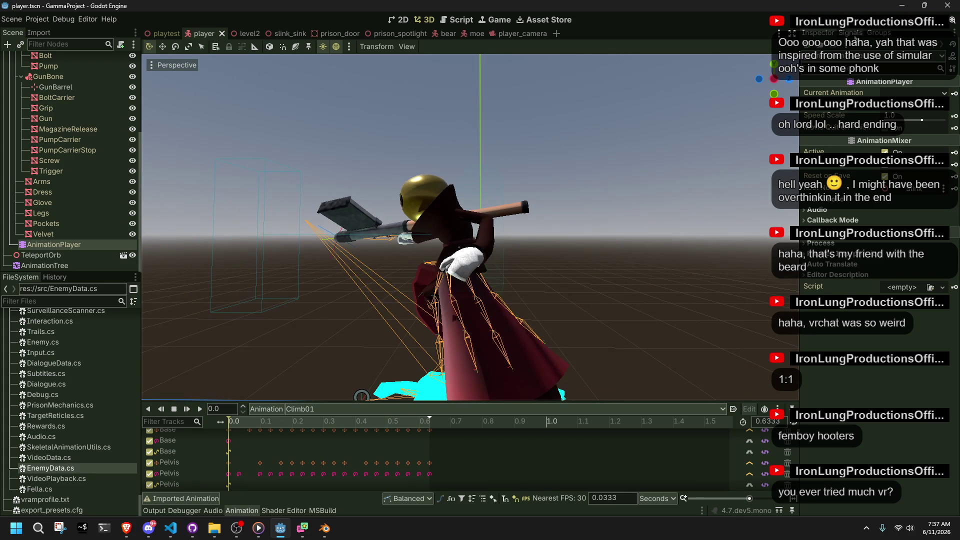
# Rerun the game, climb onto the ledge, walk along and off it, then stop.
pyautogui.click(887, 20)
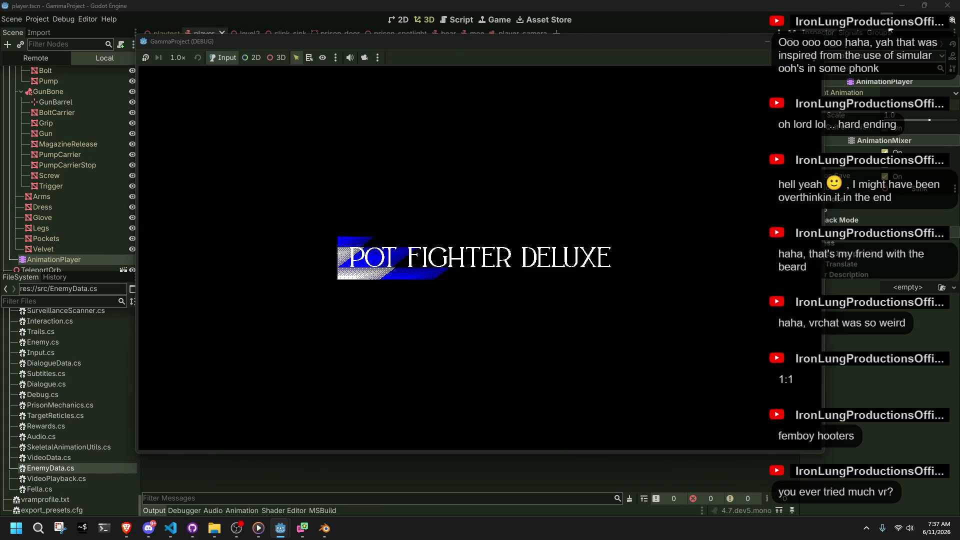
pyautogui.press('w')
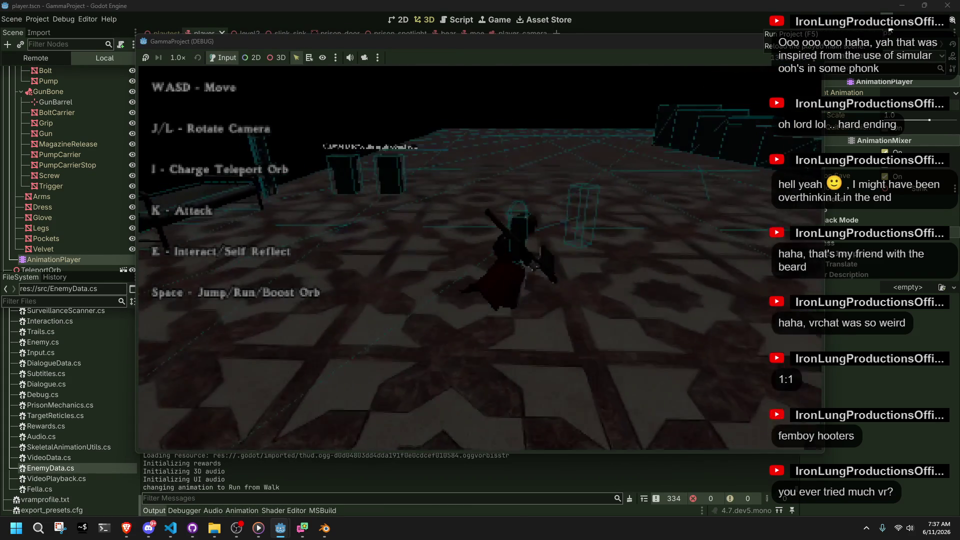
pyautogui.press('w')
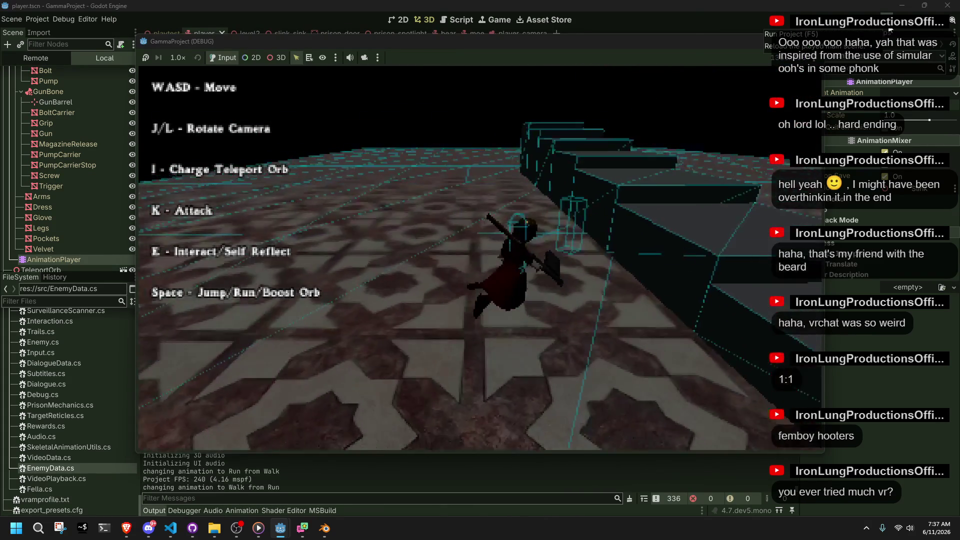
pyautogui.press('w')
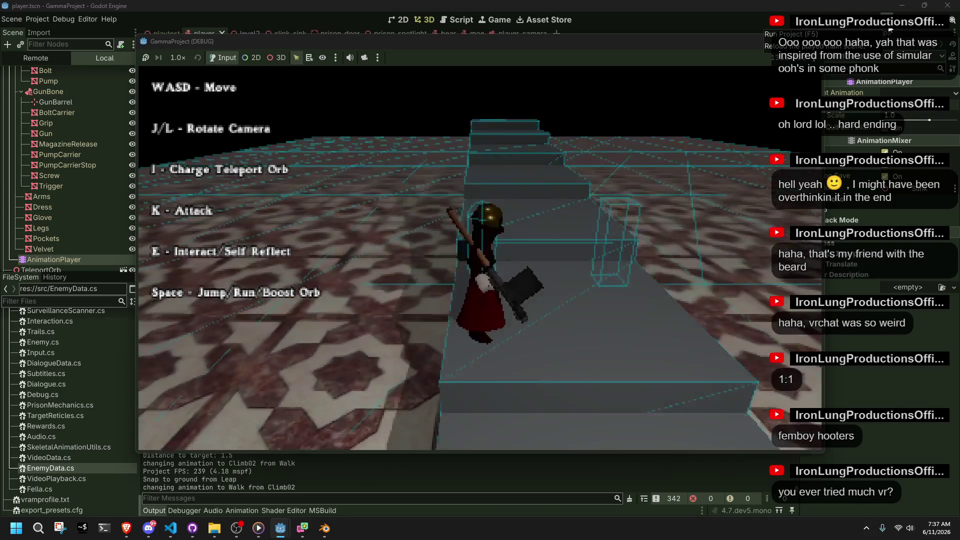
pyautogui.press('w')
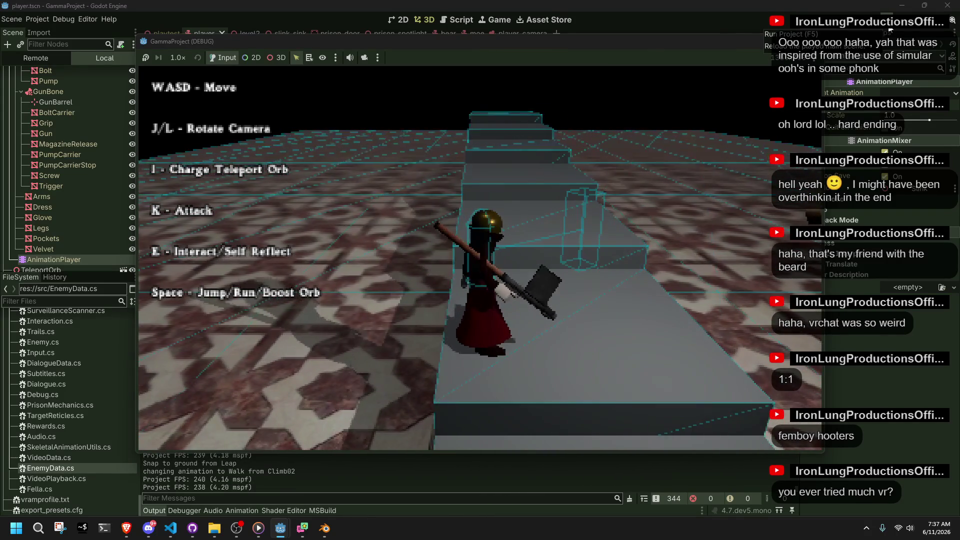
pyautogui.press('F8')
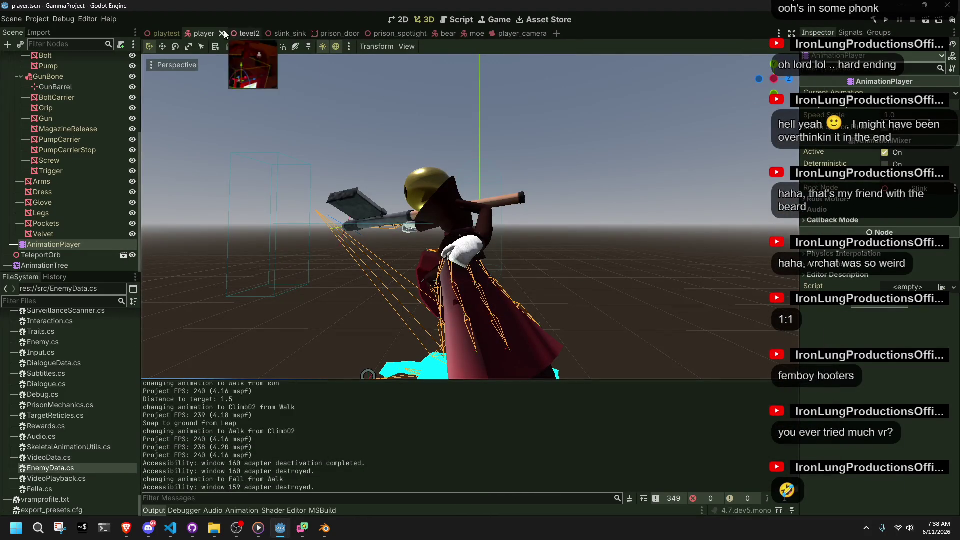
# Inspect the dark blocks, such as MeshInstance3D4, in the playtest level scene.
pyautogui.click(156, 31)
pyautogui.moveTo(575, 208)
pyautogui.mouseDown(button='right')
pyautogui.moveTo(450, 209)
pyautogui.moveTo(536, 218)
pyautogui.mouseUp(button='right')
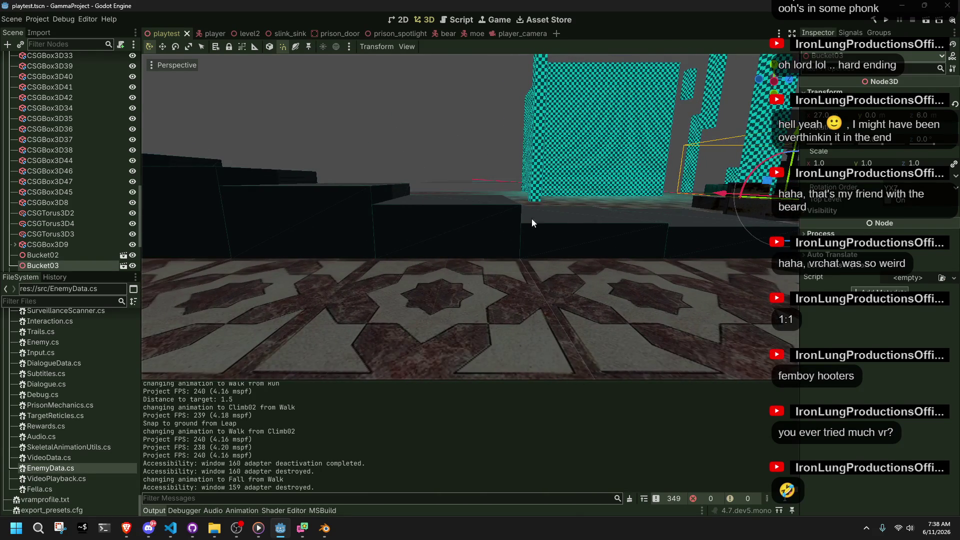
pyautogui.click(477, 220)
pyautogui.moveTo(532, 157); pyautogui.dragTo(523, 152, button='right')
pyautogui.click(472, 142)
pyautogui.click(532, 198)
pyautogui.click(490, 168)
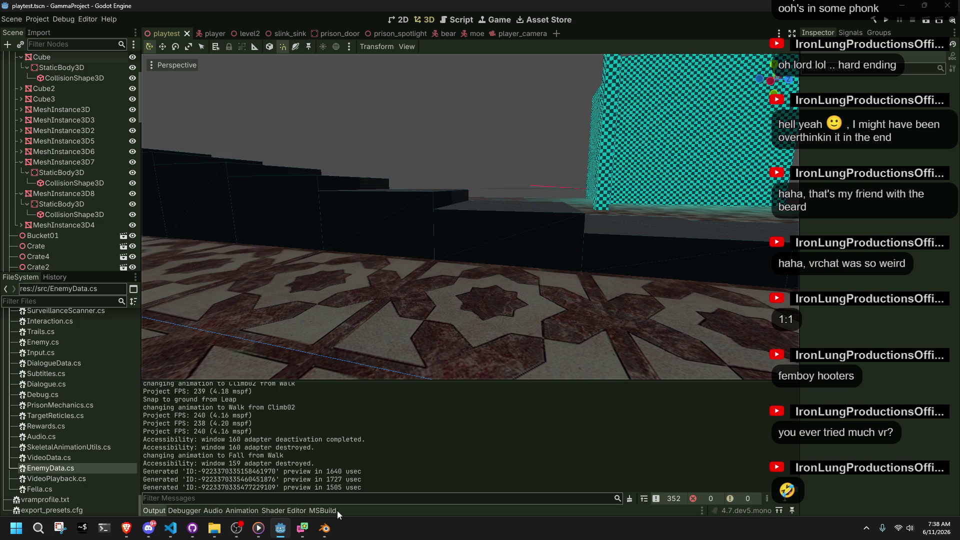
pyautogui.click(325, 527)
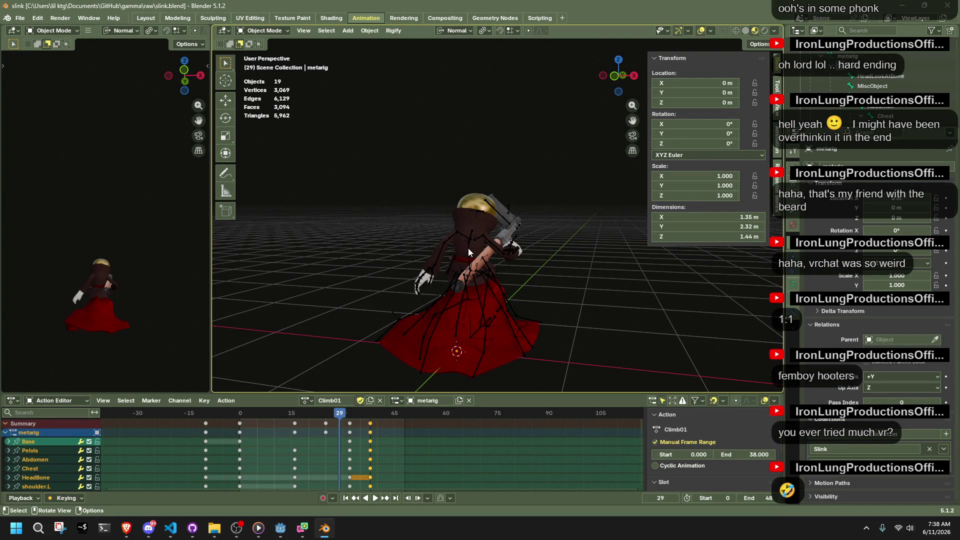
# Select the metarig, enter Pose Mode, and select only the Base bone.
pyautogui.click(468, 248)
pyautogui.click(635, 77)
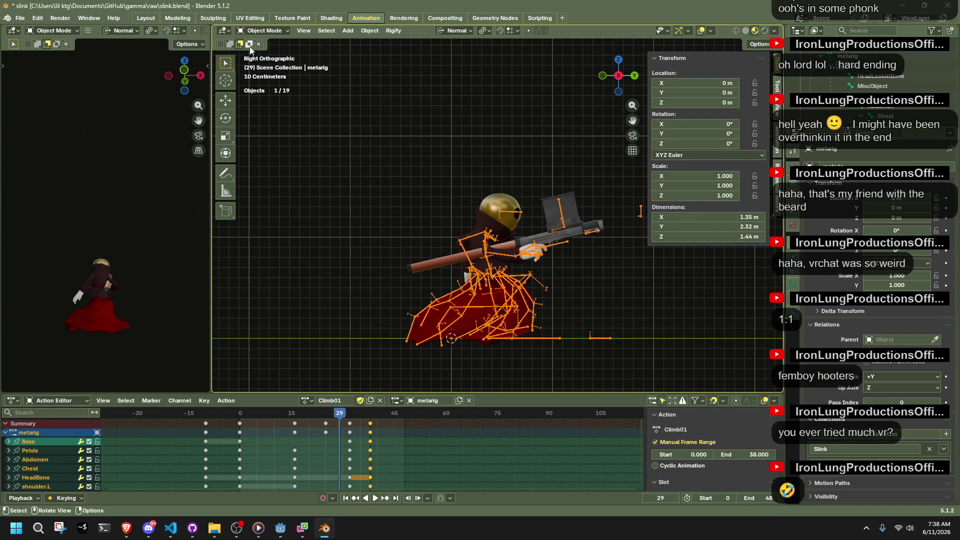
pyautogui.moveTo(234, 413); pyautogui.dragTo(294, 414)
pyautogui.click(262, 31)
pyautogui.click(265, 66)
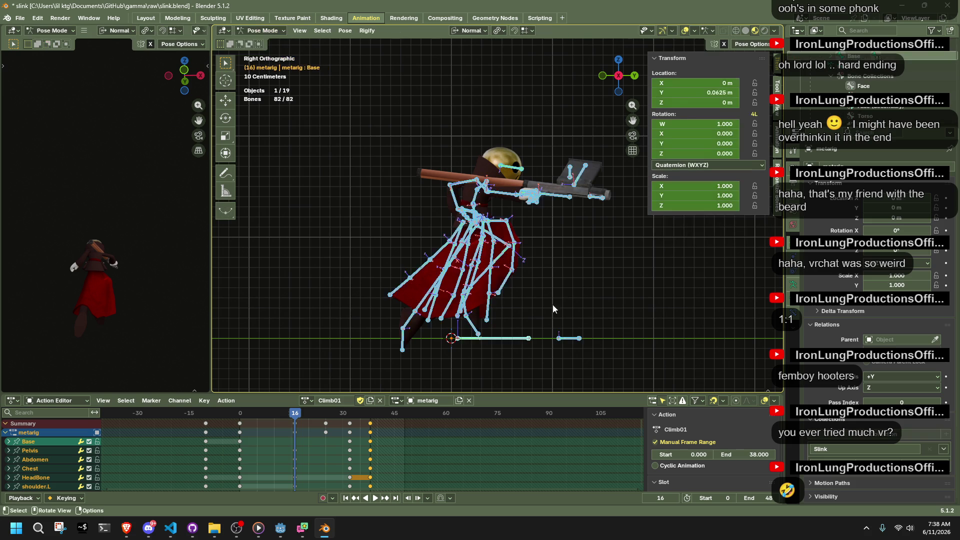
pyautogui.click(520, 338)
pyautogui.moveTo(242, 415)
pyautogui.mouseDown()
pyautogui.moveTo(352, 427)
pyautogui.moveTo(239, 449)
pyautogui.moveTo(350, 446)
pyautogui.mouseUp()
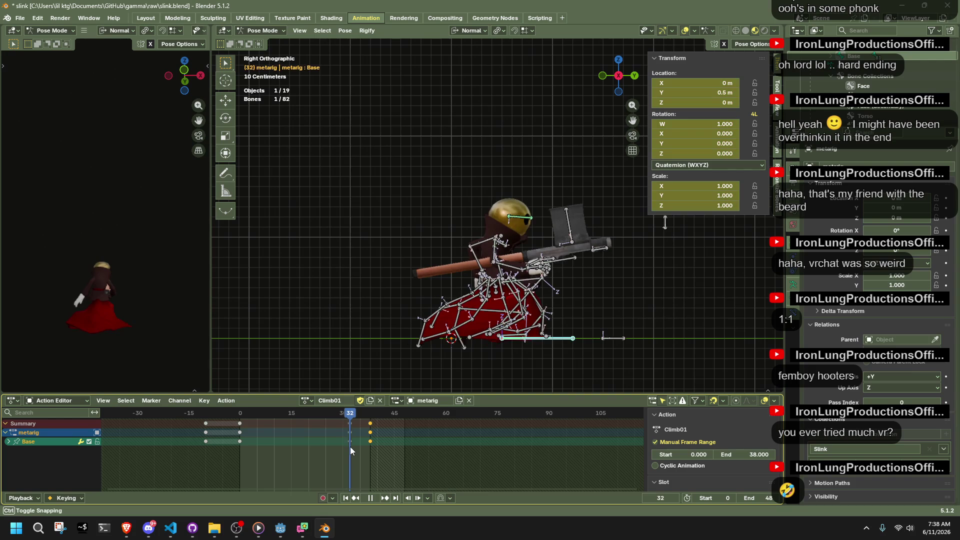
pyautogui.press('Escape')
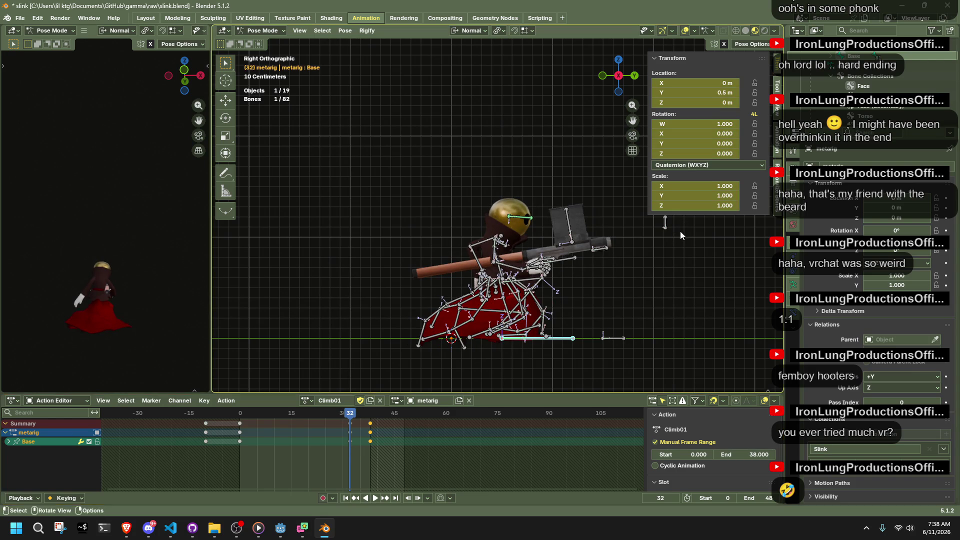
# Set the Base bone's Location Z to 0.5 m at frames 32 and 38, then save slink.blend.
pyautogui.click(706, 102)
pyautogui.write('0.5')
pyautogui.press('Return')
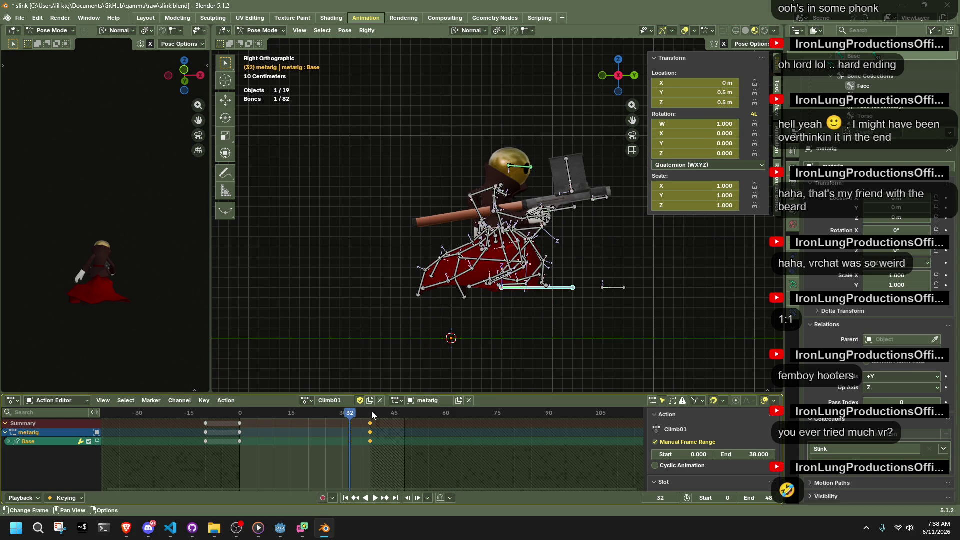
pyautogui.click(371, 411)
pyautogui.click(685, 103)
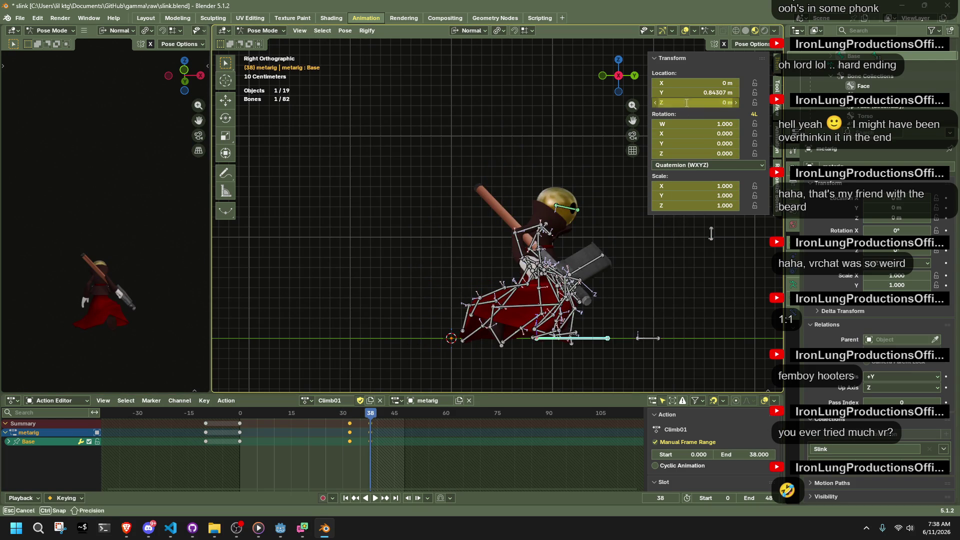
pyautogui.write('0.5')
pyautogui.press('Return')
pyautogui.moveTo(242, 413); pyautogui.dragTo(339, 428)
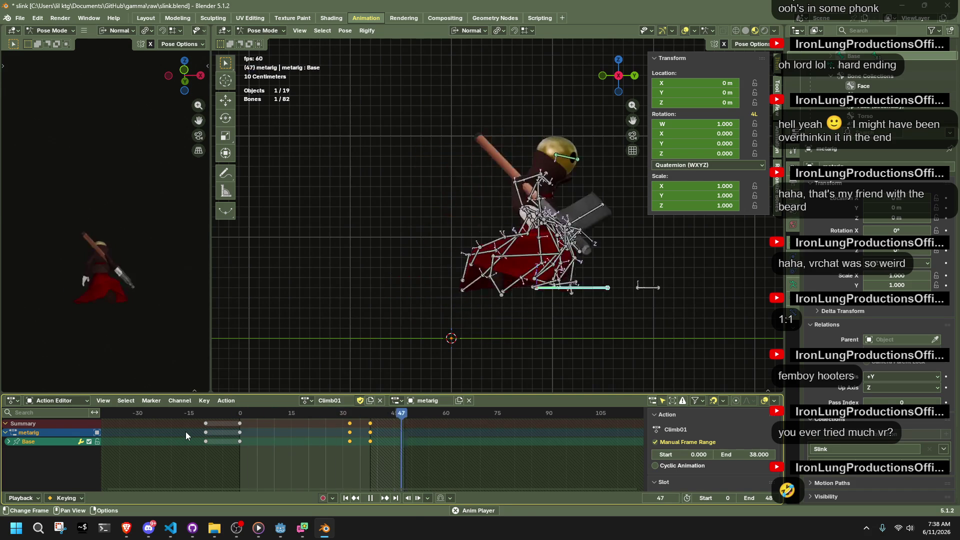
pyautogui.hotkey('ctrl', 's')
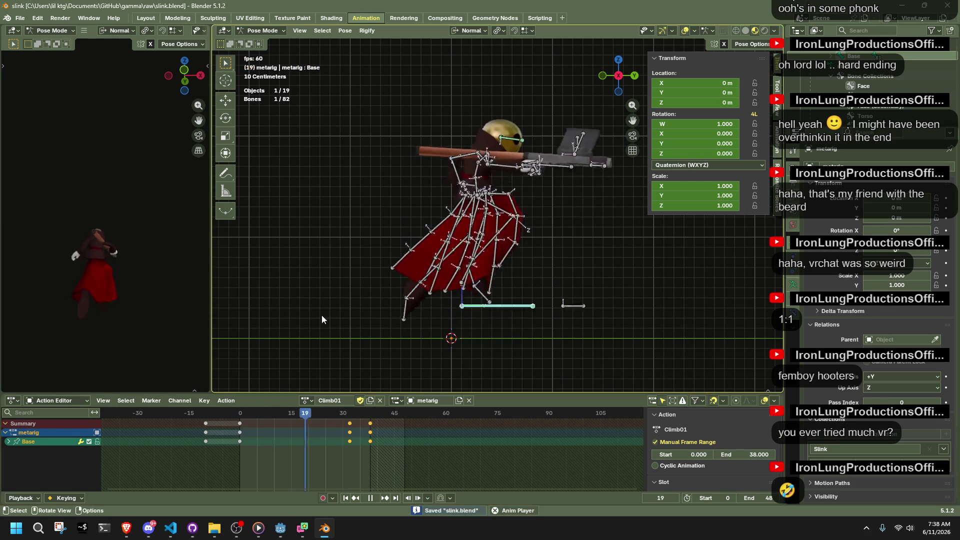
# Select the final Climb01 keyframes and move them two frames earlier.
pyautogui.press('space')
pyautogui.moveTo(207, 413); pyautogui.dragTo(369, 427)
pyautogui.press('a')
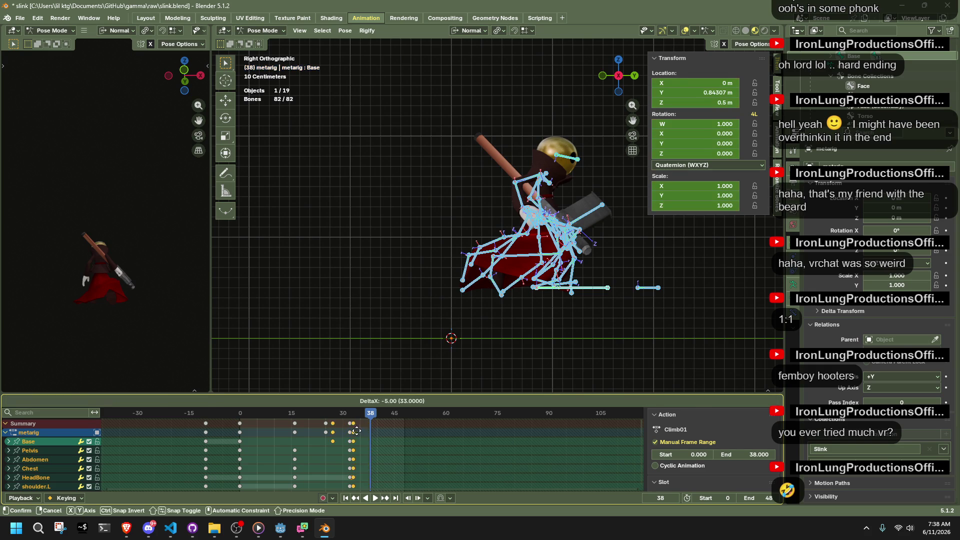
pyautogui.press('a')
pyautogui.moveTo(404, 469); pyautogui.dragTo(273, 428)
pyautogui.moveTo(370, 435)
pyautogui.mouseDown()
pyautogui.moveTo(353, 436)
pyautogui.moveTo(350, 418)
pyautogui.mouseUp()
pyautogui.press('g')
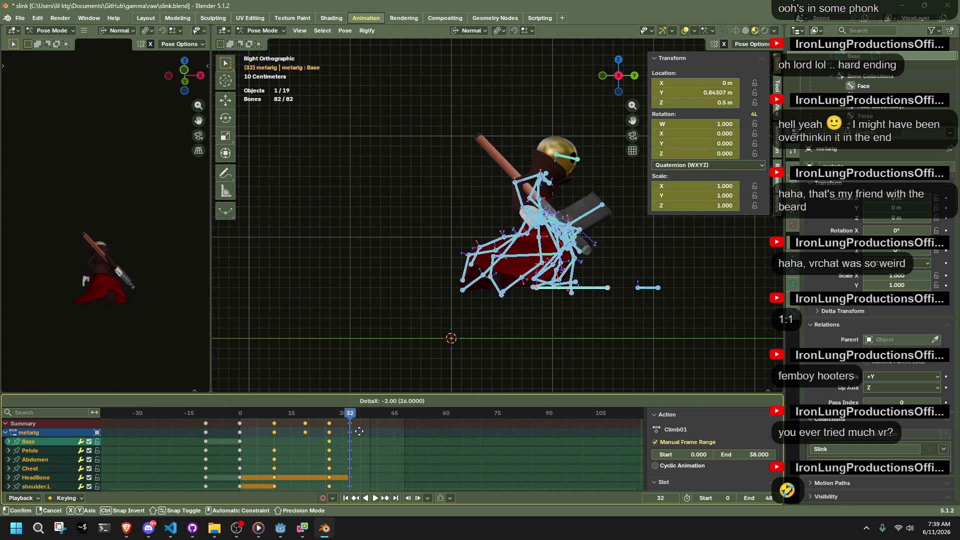
pyautogui.click(359, 431)
# Set the action's end frame to 32 and save slink.blend.
pyautogui.click(753, 454)
pyautogui.write('32.000')
pyautogui.press('Return')
pyautogui.hotkey('ctrl', 's')
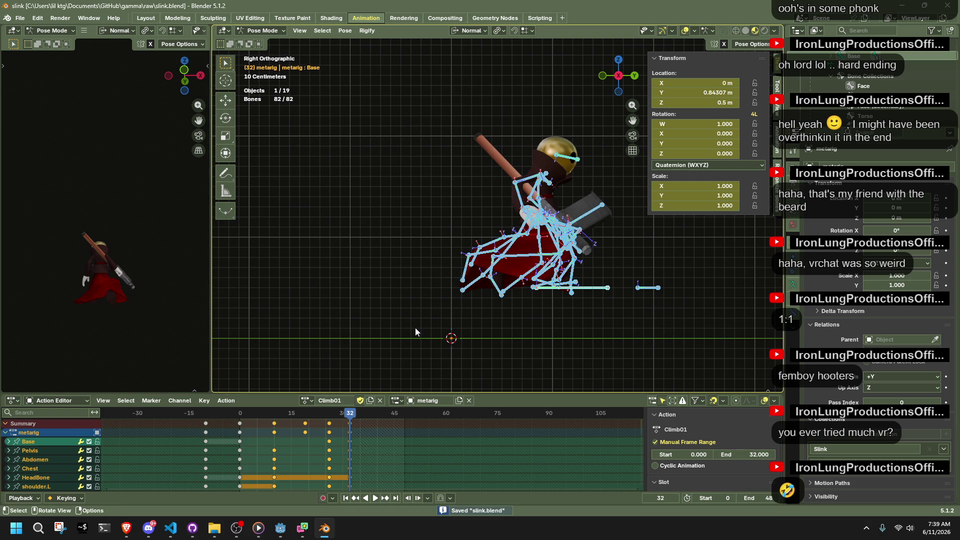
pyautogui.click(389, 297)
# Export glTF 2.0 from Quick Favorites, overwriting Slink.gltf in the game's assets folder.
pyautogui.press('q')
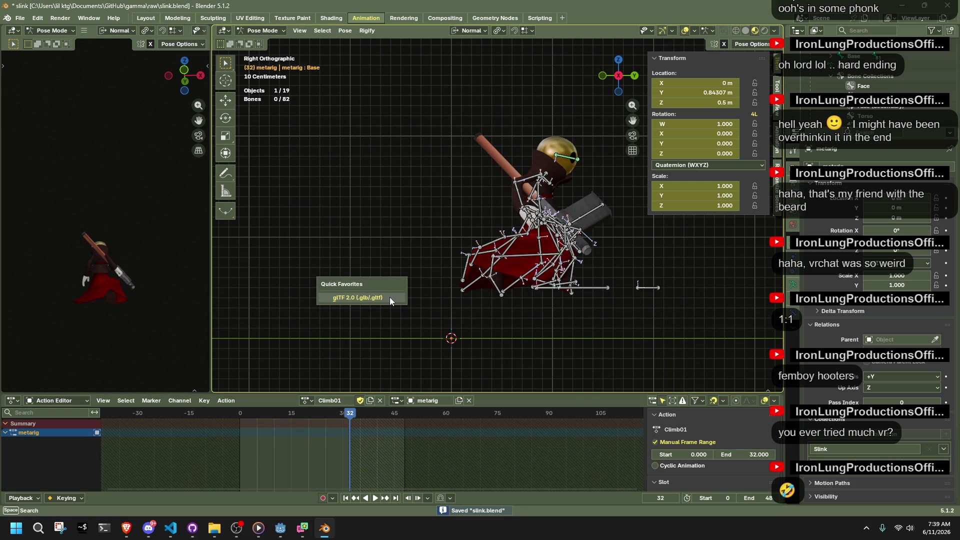
pyautogui.click(389, 297)
pyautogui.click(477, 360)
pyautogui.hotkey('ctrl', 's')
pyautogui.press('q')
pyautogui.click(422, 322)
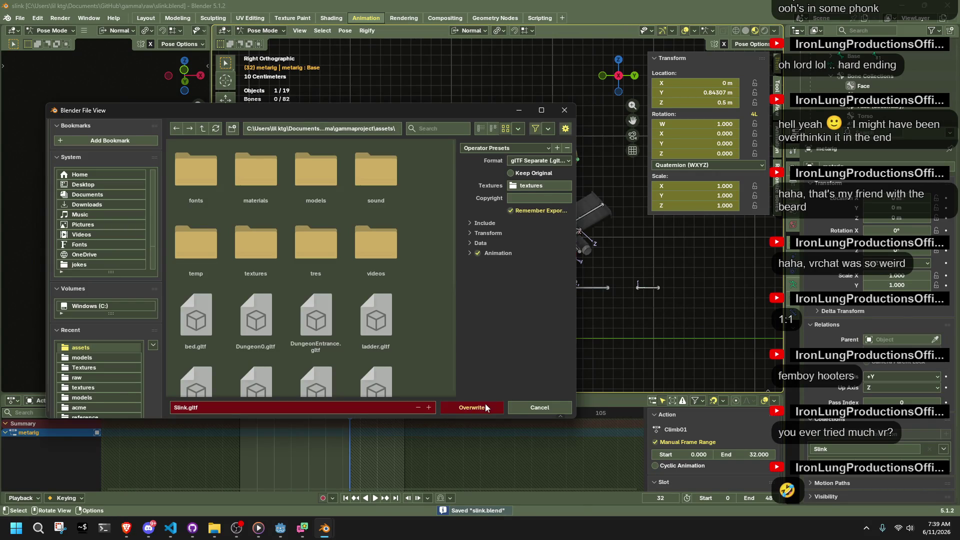
pyautogui.click(484, 407)
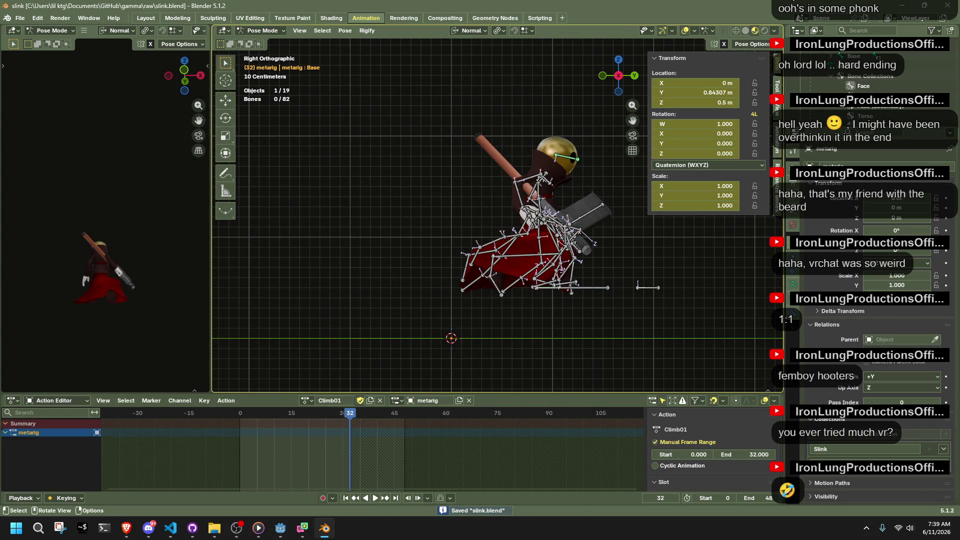
# Preview the Climb01 playback and save slink.blend again.
pyautogui.hotkey('alt', 'Tab')
pyautogui.hotkey('alt', 'Tab')
pyautogui.hotkey('alt', 'Tab')
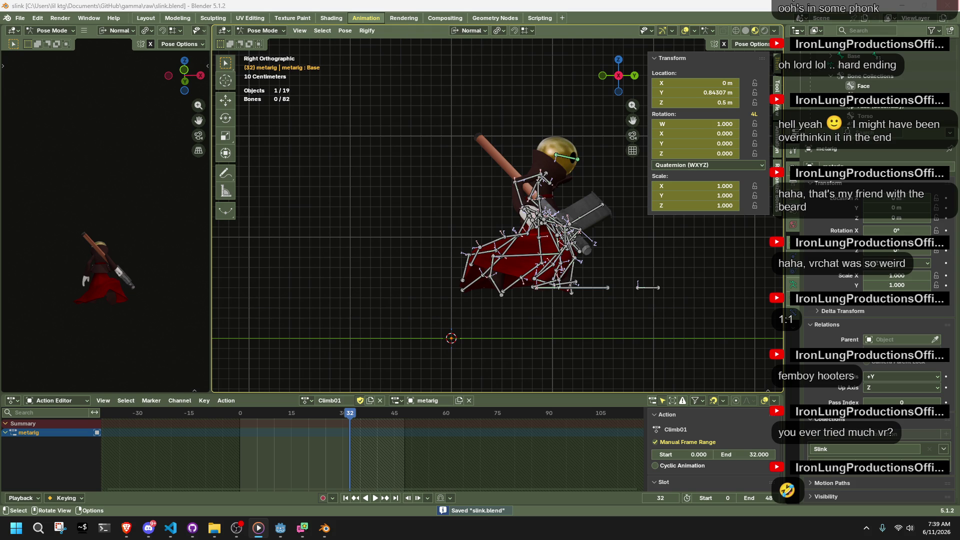
pyautogui.hotkey('ctrl', 'Tab')
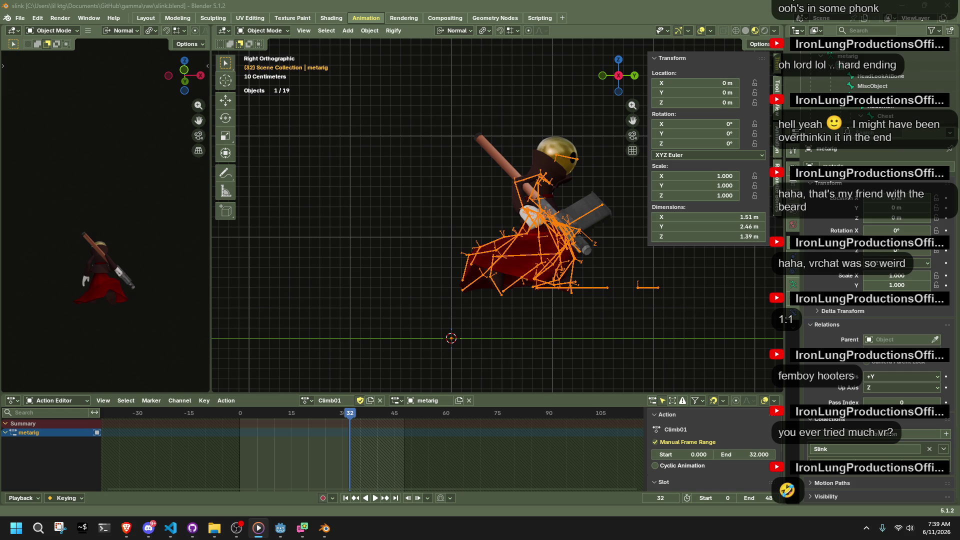
pyautogui.hotkey('alt', 'Tab')
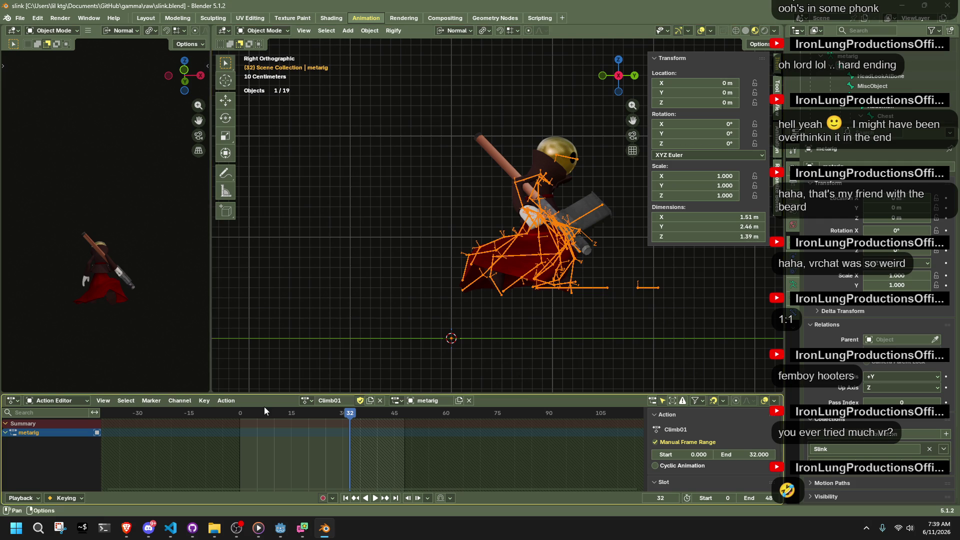
pyautogui.press('space')
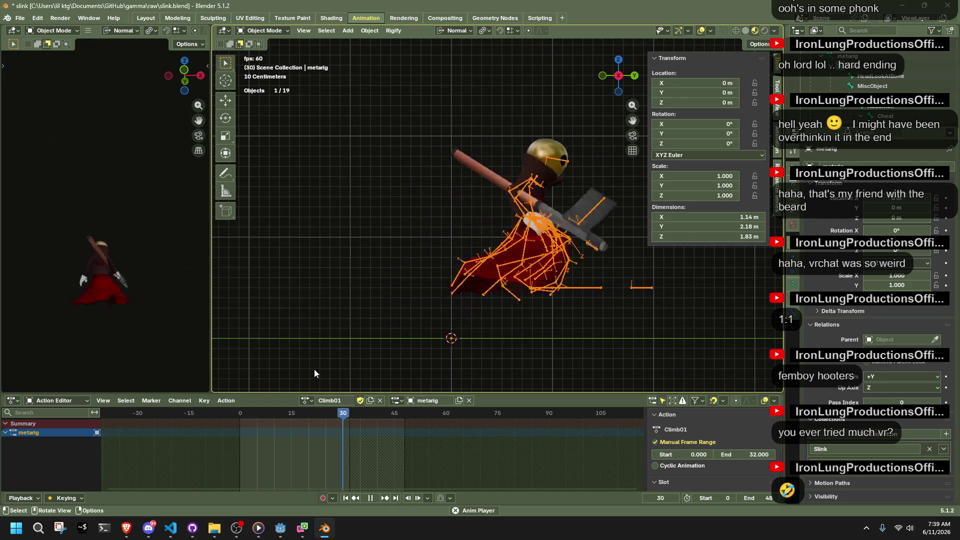
pyautogui.press('space')
pyautogui.hotkey('ctrl', 's')
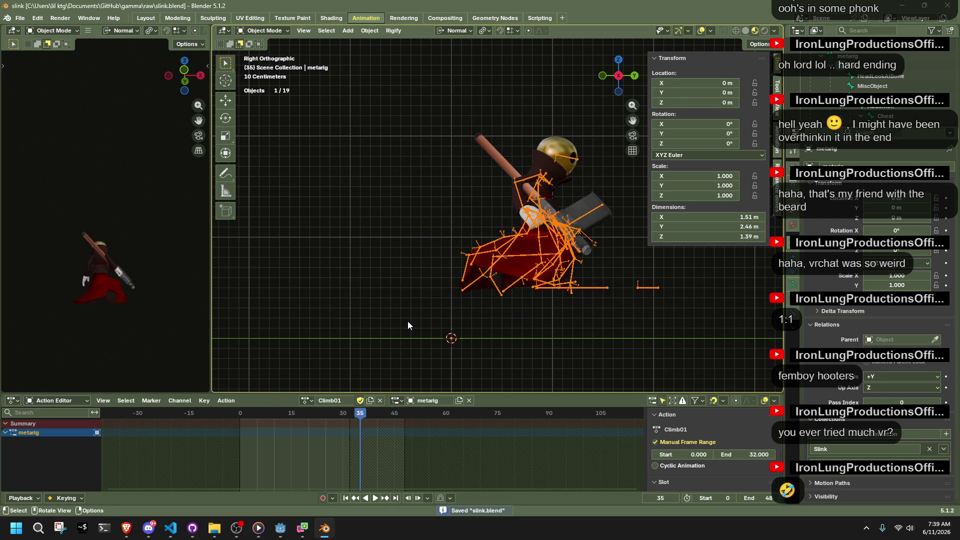
pyautogui.click(291, 535)
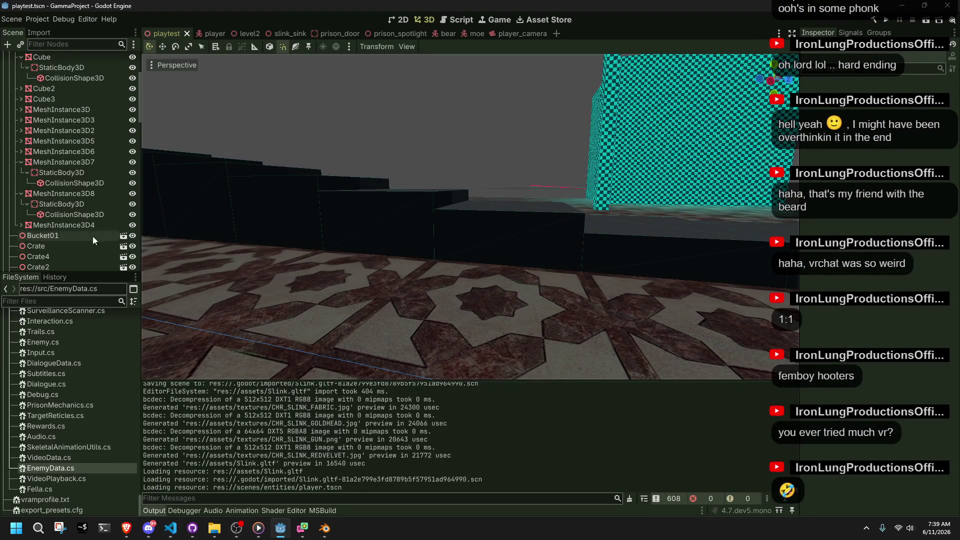
# Open the player scene and scrub the AnimationPlayer's Climb01 timeline to about 0.53 s.
pyautogui.scroll(-3, 87, 244)
pyautogui.click(200, 35)
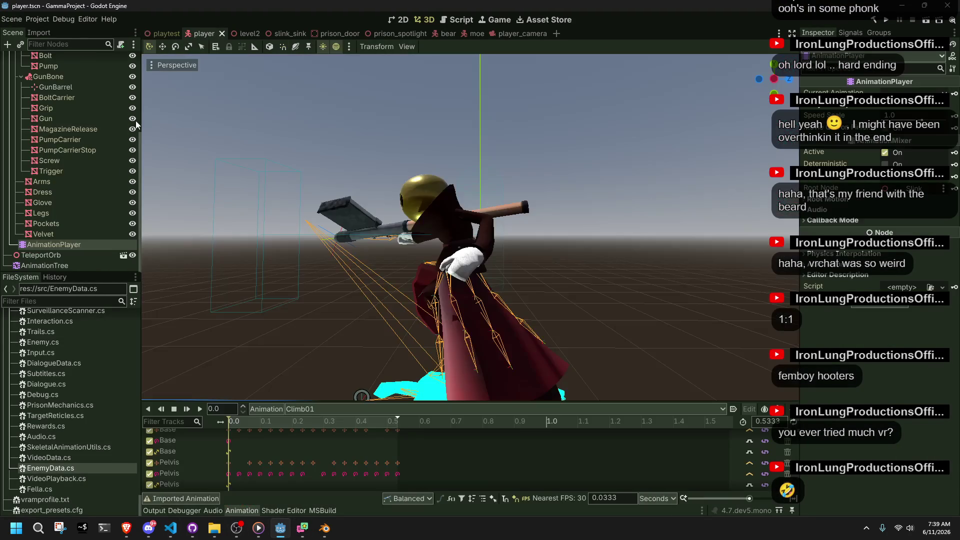
pyautogui.click(55, 268)
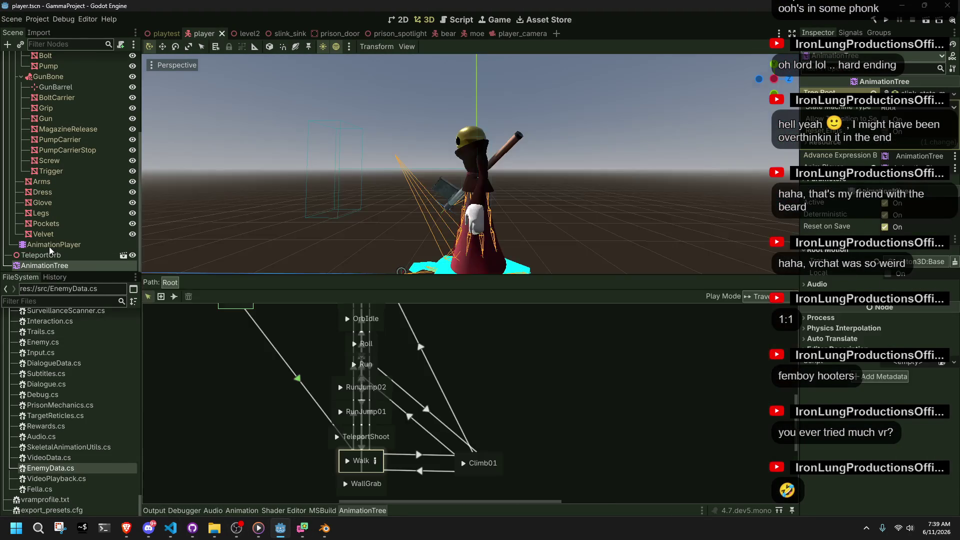
pyautogui.click(46, 245)
pyautogui.moveTo(236, 421)
pyautogui.mouseDown()
pyautogui.moveTo(399, 434)
pyautogui.moveTo(303, 467)
pyautogui.moveTo(356, 486)
pyautogui.moveTo(241, 492)
pyautogui.moveTo(335, 523)
pyautogui.moveTo(371, 520)
pyautogui.moveTo(330, 533)
pyautogui.moveTo(409, 530)
pyautogui.mouseUp()
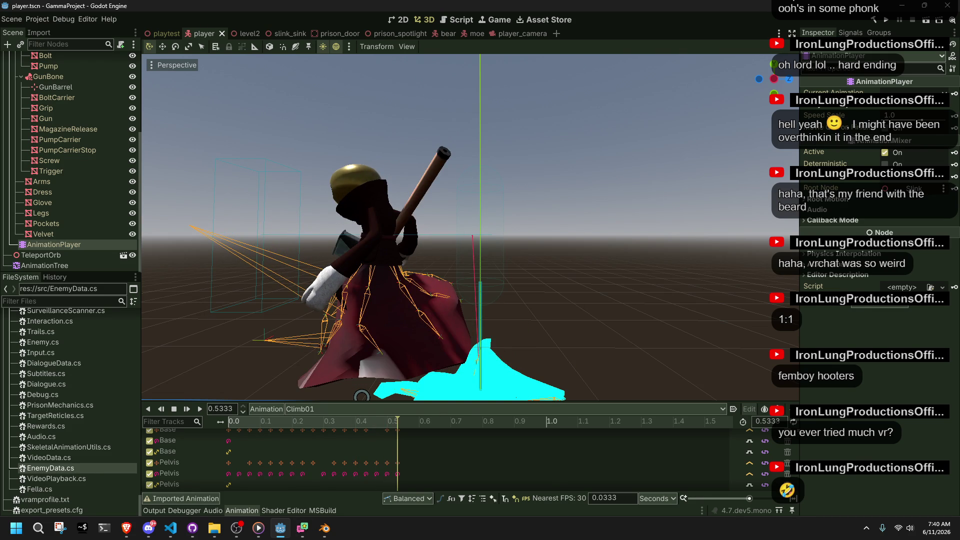
pyautogui.hotkey('alt', 'Tab')
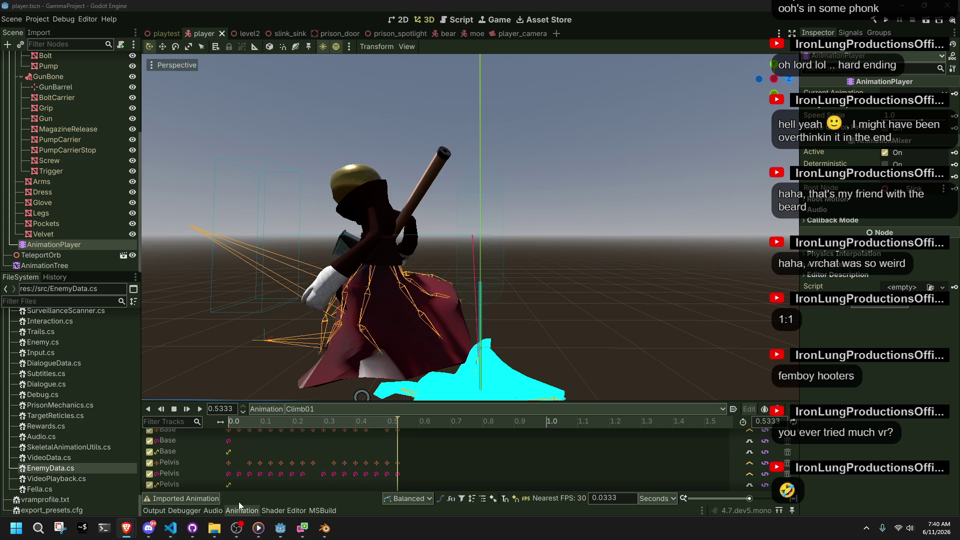
pyautogui.click(168, 534)
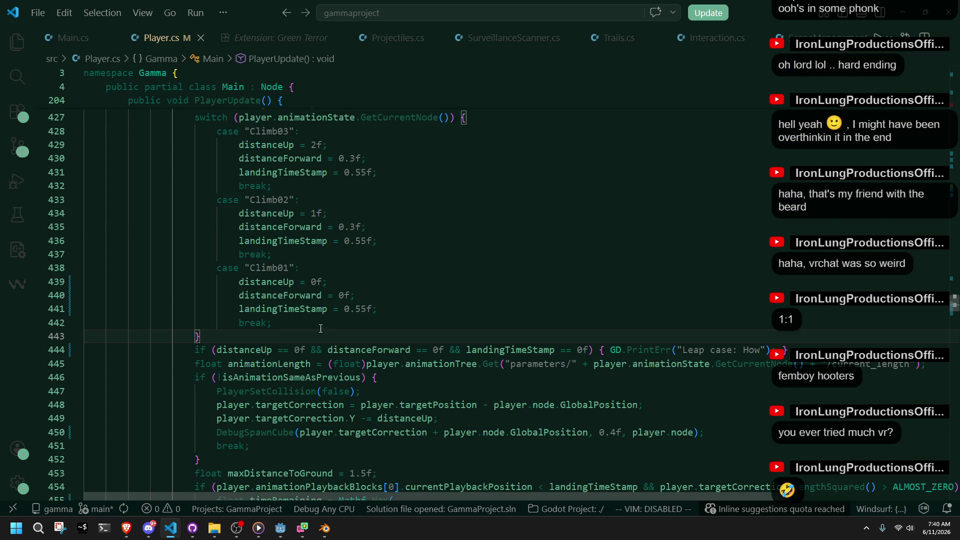
# Change Climb01's landingTimeStamp from 0.55f to 0.33f in Player.cs.
pyautogui.scroll(5, 323, 332)
pyautogui.click(373, 344)
pyautogui.scroll(-4, 373, 345)
pyautogui.scroll(-1, 372, 346)
pyautogui.click(368, 435)
pyautogui.press('BackSpace')
pyautogui.press('BackSpace')
pyautogui.write('33')
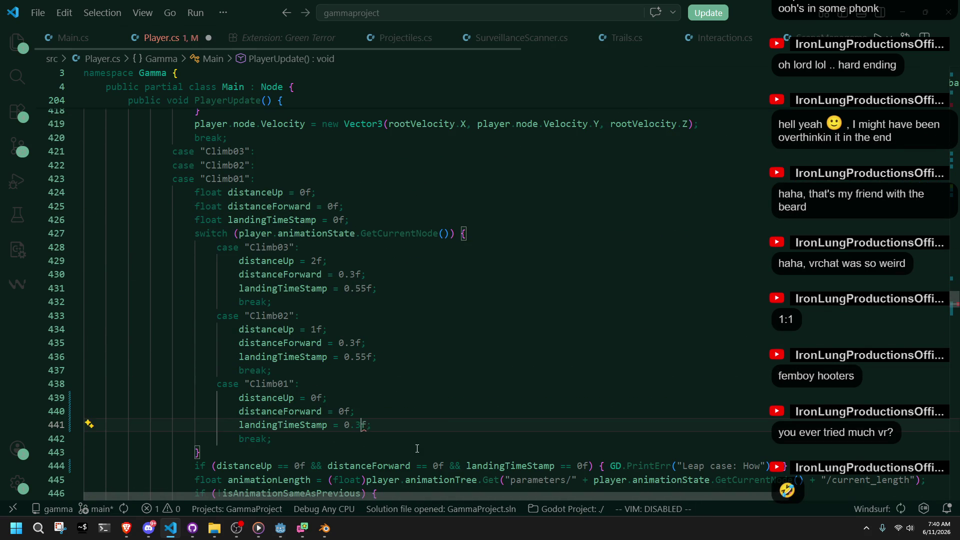
pyautogui.click(416, 448)
# Set Climb01's distanceUp to 0.5f.
pyautogui.click(289, 384)
pyautogui.click(323, 444)
pyautogui.click(321, 398)
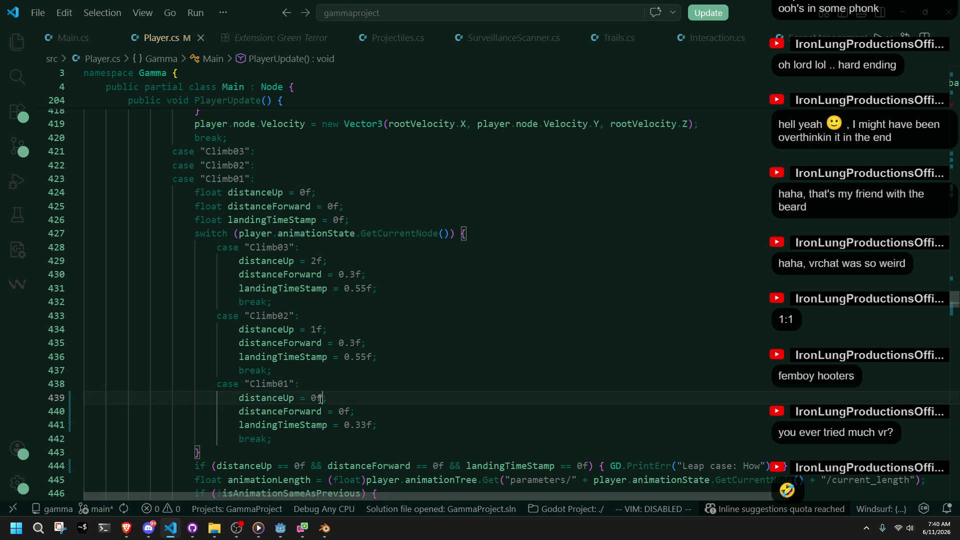
pyautogui.write('.5')
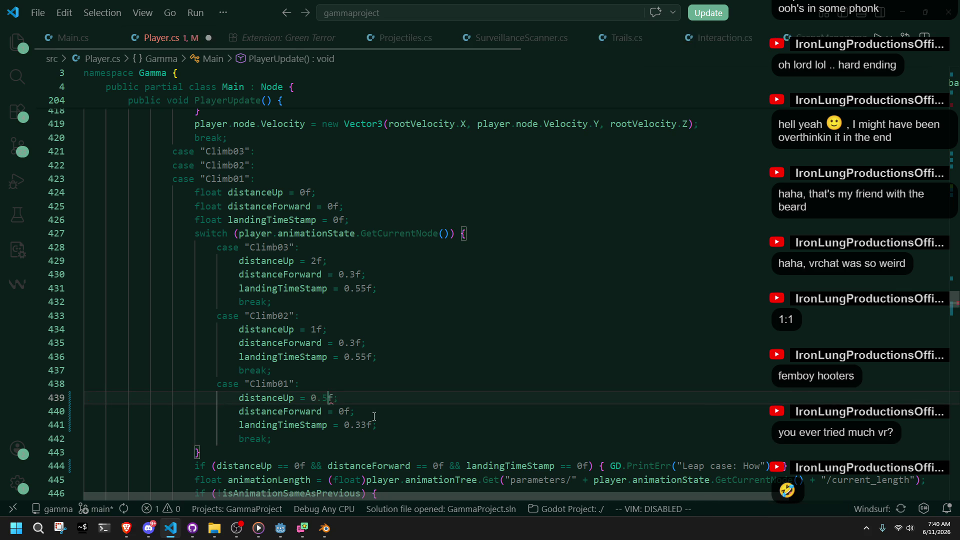
pyautogui.click(375, 416)
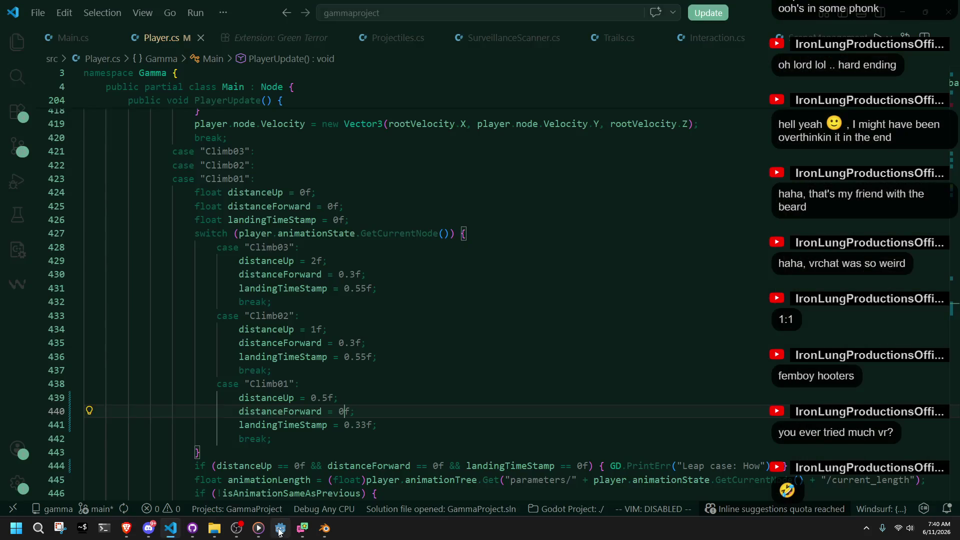
pyautogui.click(280, 528)
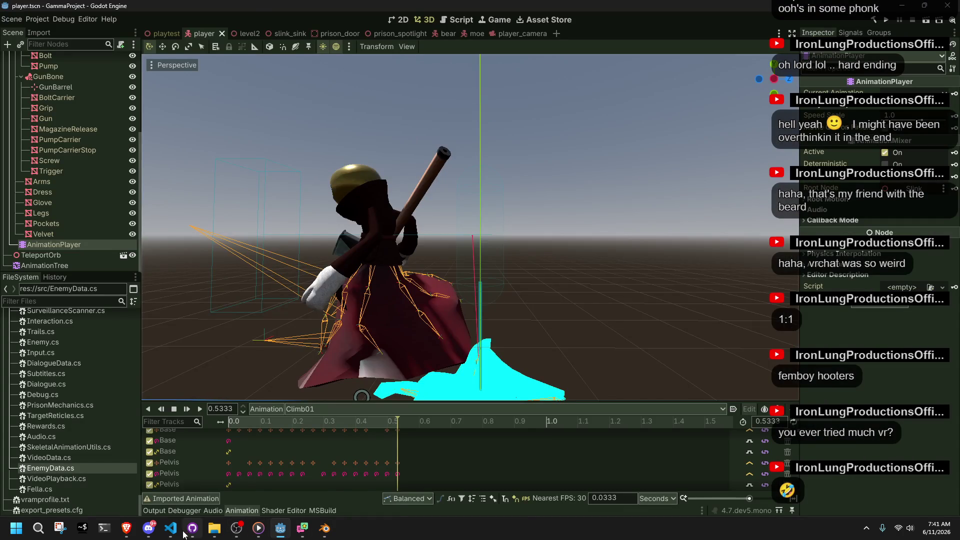
# Select the armature in Blender and switch it to Pose Mode.
pyautogui.click(170, 527)
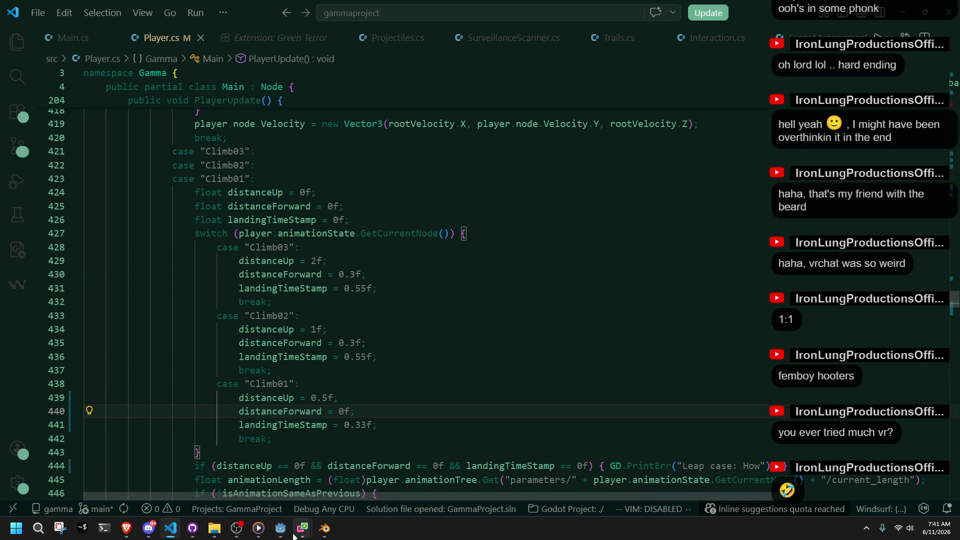
pyautogui.click(324, 527)
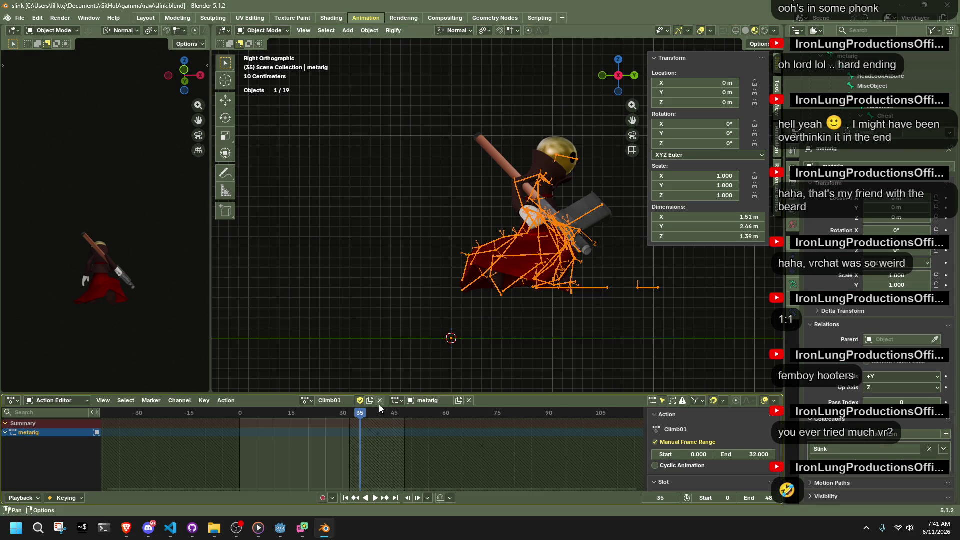
pyautogui.click(588, 291)
pyautogui.click(589, 290)
pyautogui.click(263, 30)
pyautogui.click(271, 64)
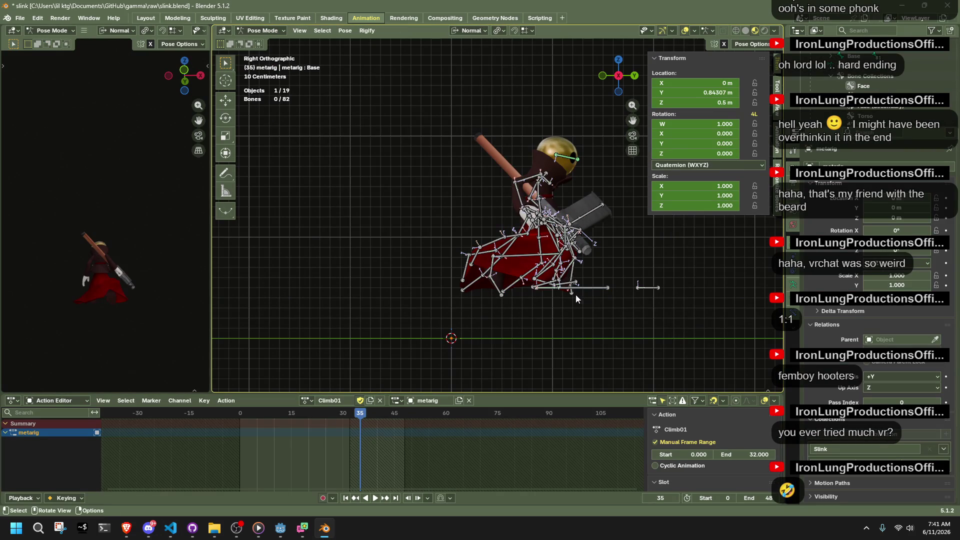
# Select the Base bone, then play and scrub its Climb01 motion around frame 26.
pyautogui.click(589, 289)
pyautogui.click(593, 305)
pyautogui.click(592, 290)
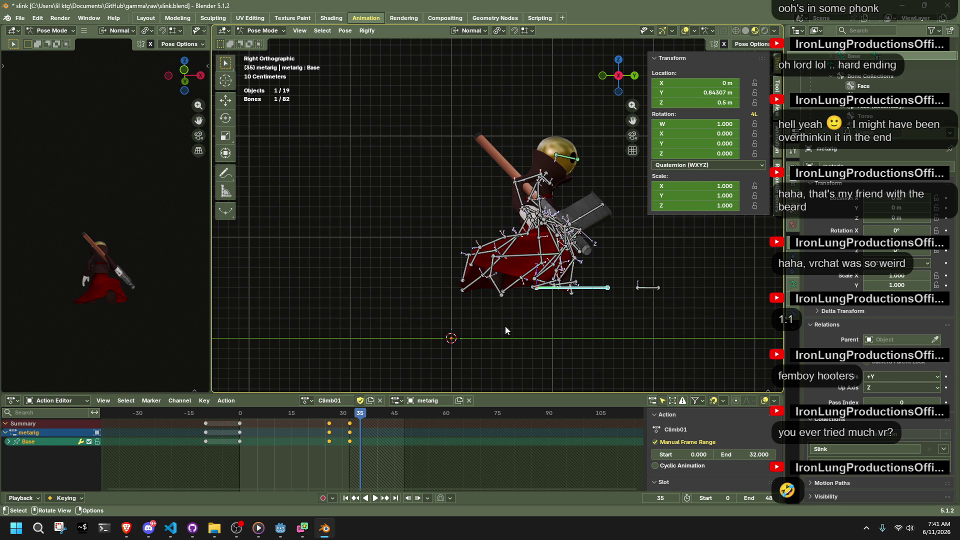
pyautogui.press('space')
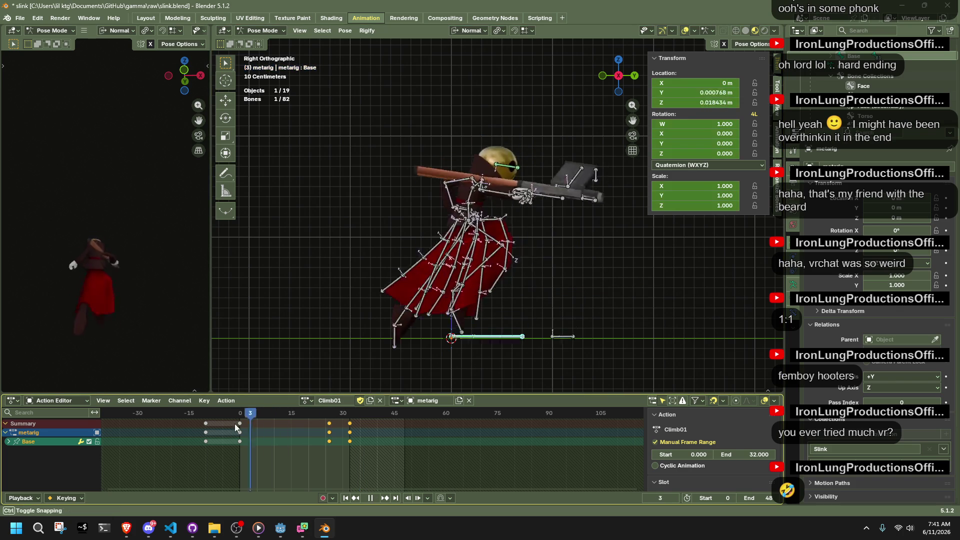
pyautogui.moveTo(348, 444)
pyautogui.mouseDown()
pyautogui.moveTo(329, 445)
pyautogui.moveTo(350, 446)
pyautogui.mouseUp()
pyautogui.press('space')
pyautogui.click(174, 527)
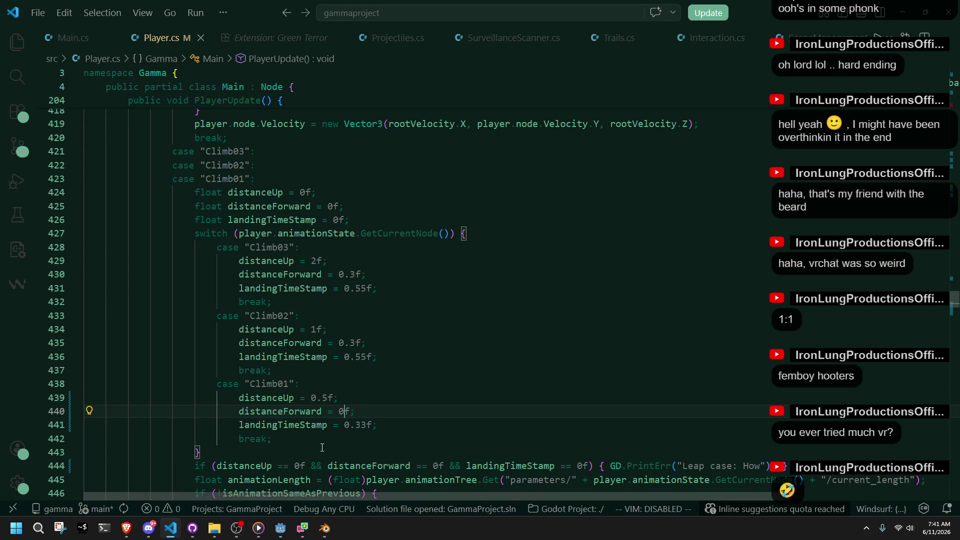
# Set Climb01's distanceForward to 0.55f, then rebuild and run the game from Godot.
pyautogui.write('.5')
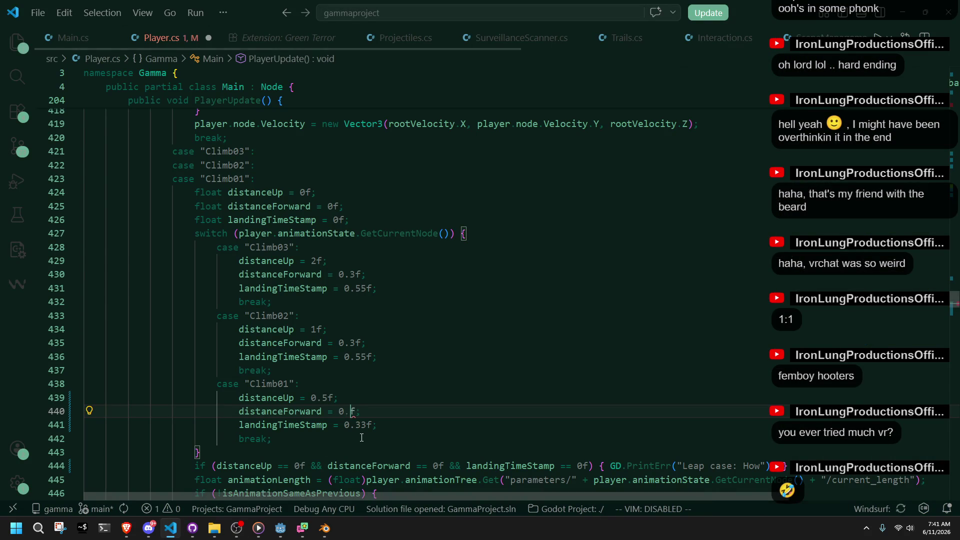
pyautogui.write('5')
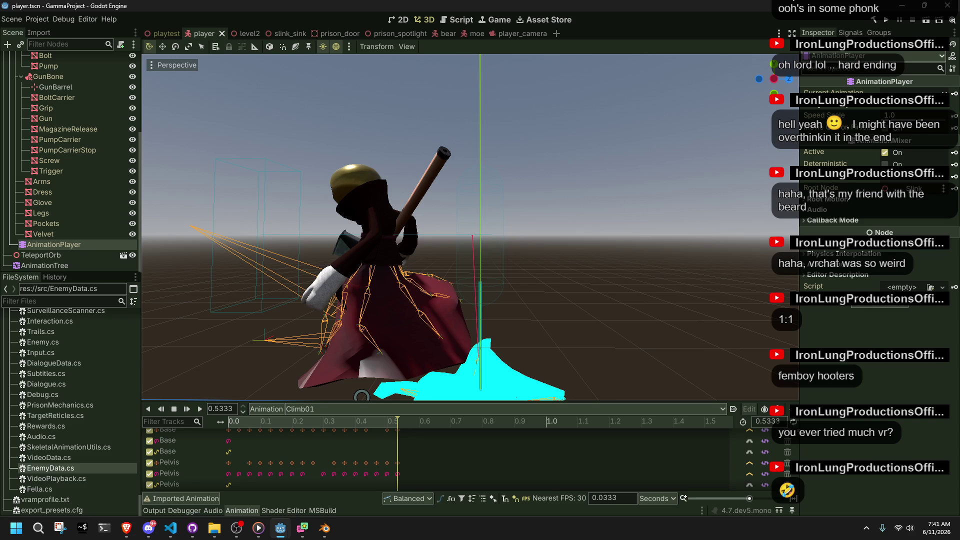
pyautogui.click(280, 528)
pyautogui.click(884, 20)
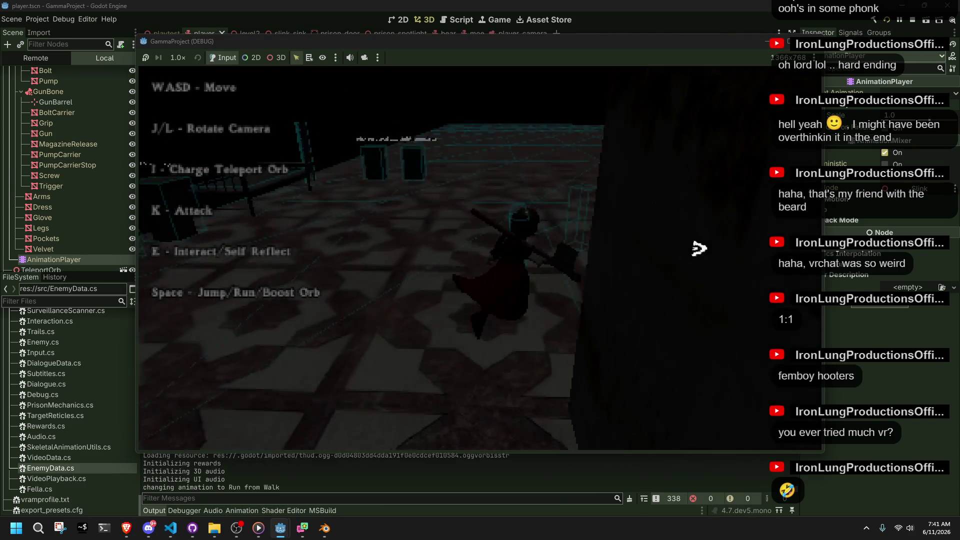
# Run, jump, and climb onto several blocks and the grey ledge, then close the game.
pyautogui.press('w')
pyautogui.press('space')
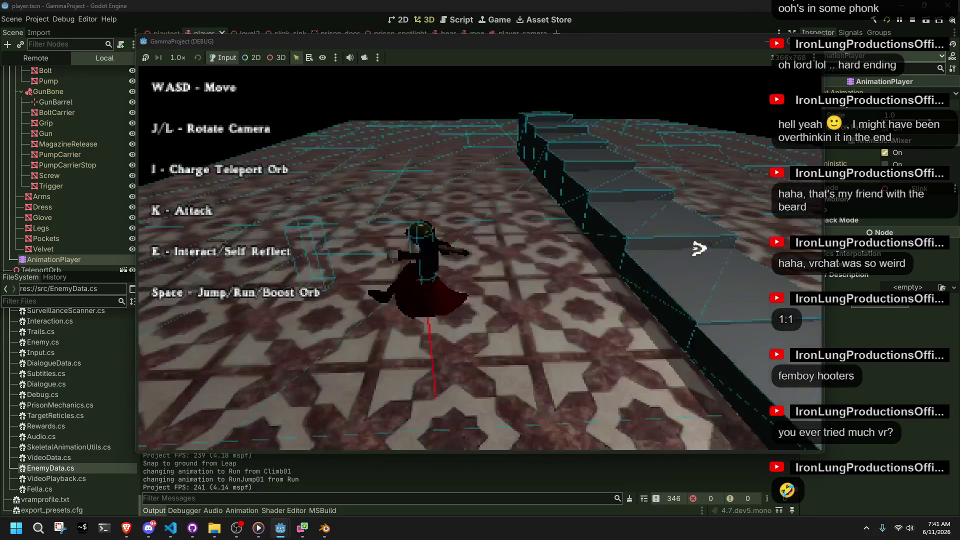
pyautogui.press('j')
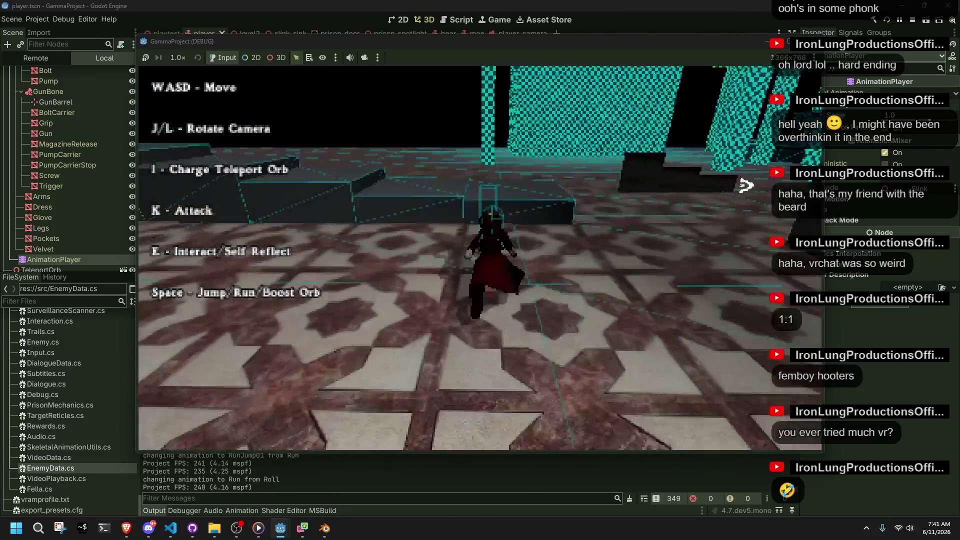
pyautogui.press('space')
pyautogui.press('l')
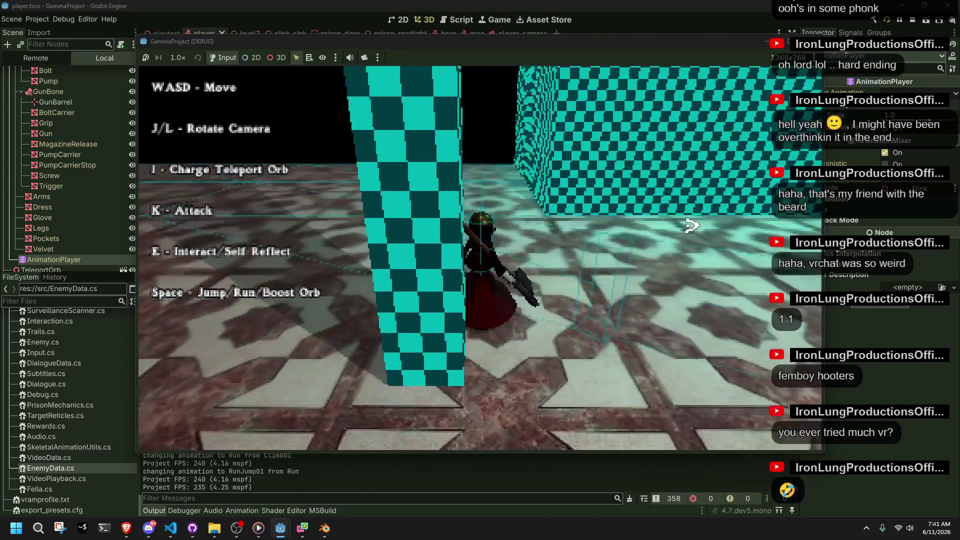
pyautogui.press('w')
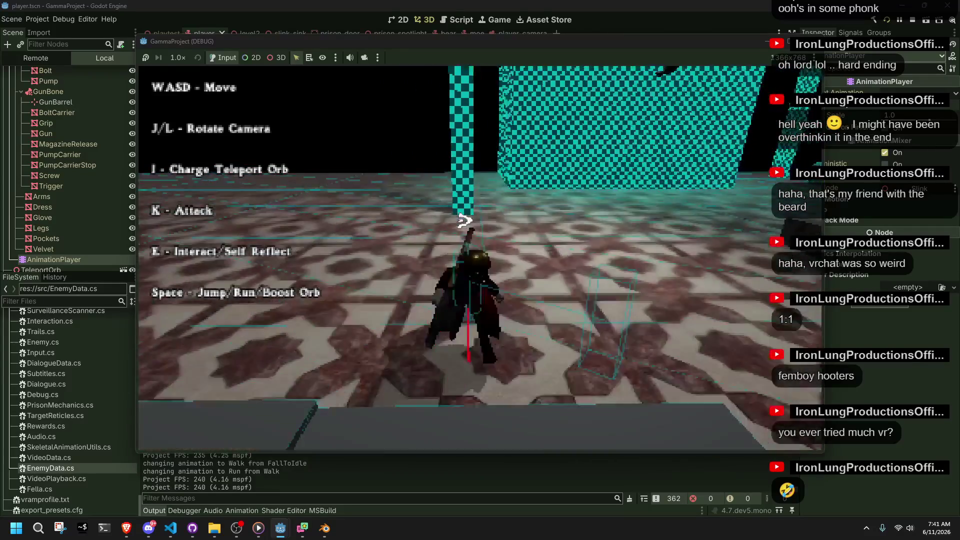
pyautogui.press('space')
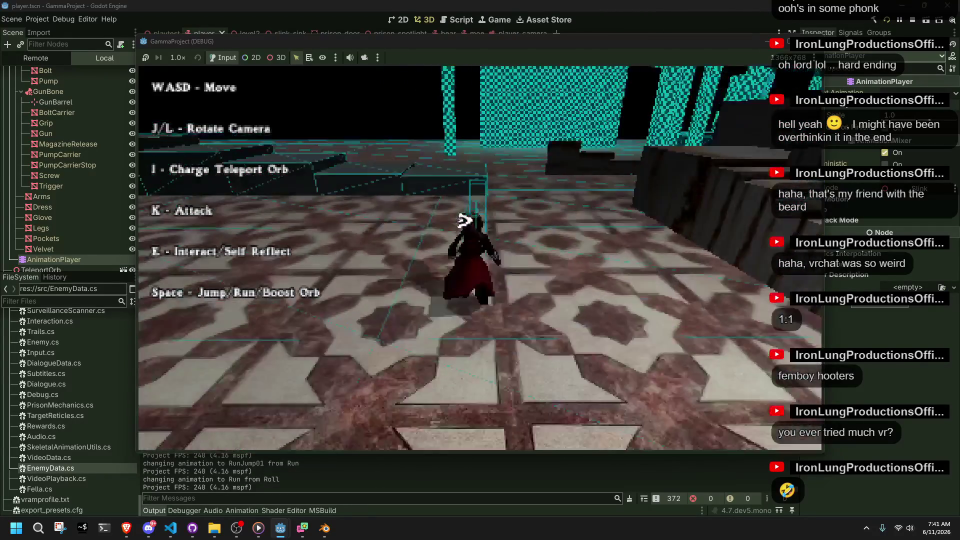
pyautogui.press('w')
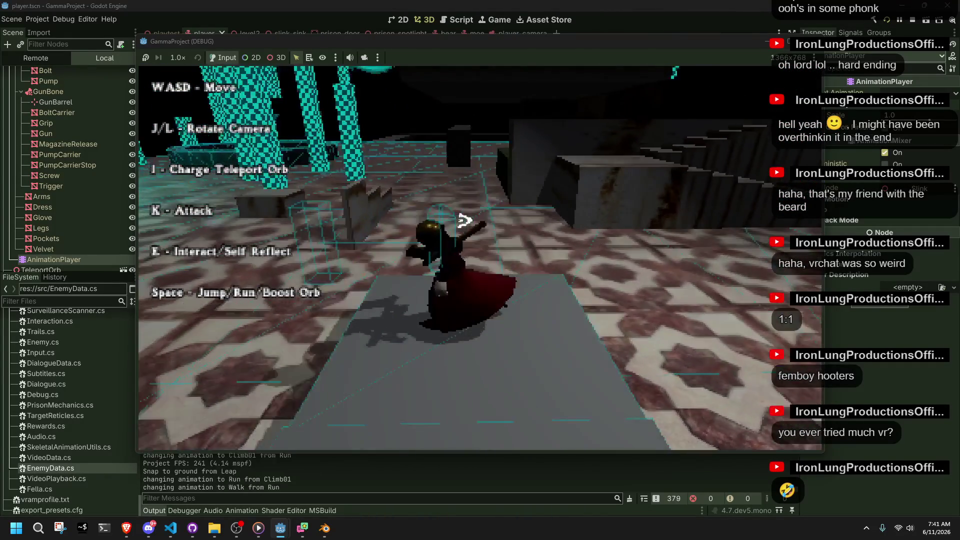
pyautogui.press('w')
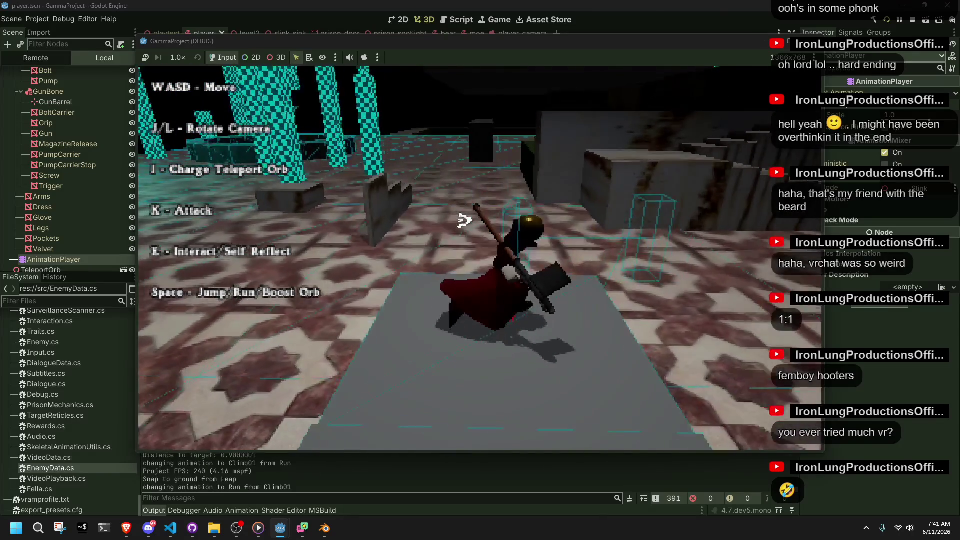
pyautogui.press('space')
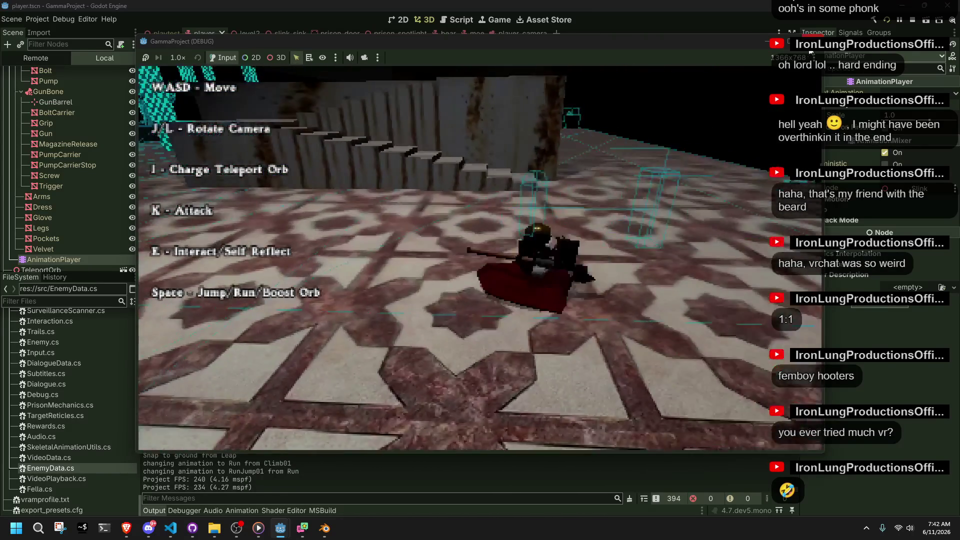
pyautogui.press('F8')
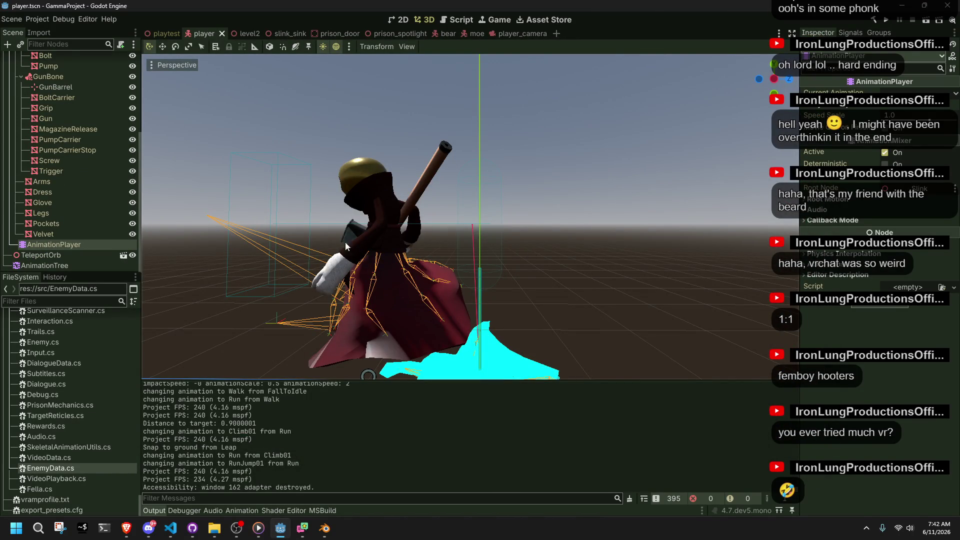
# Raise the Run→Climb01 transition's Xfade Time from 0.5 to 0.8 and relaunch the game.
pyautogui.click(76, 243)
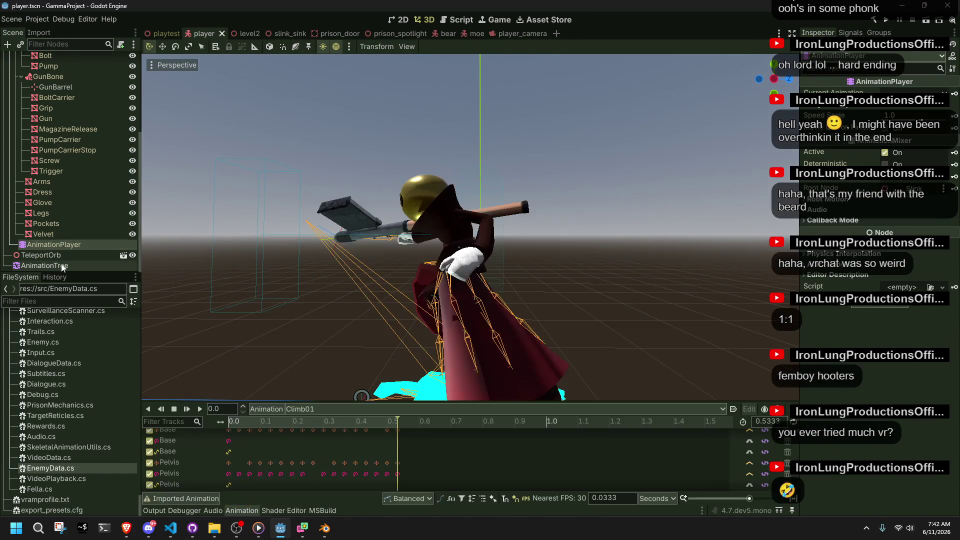
pyautogui.click(63, 266)
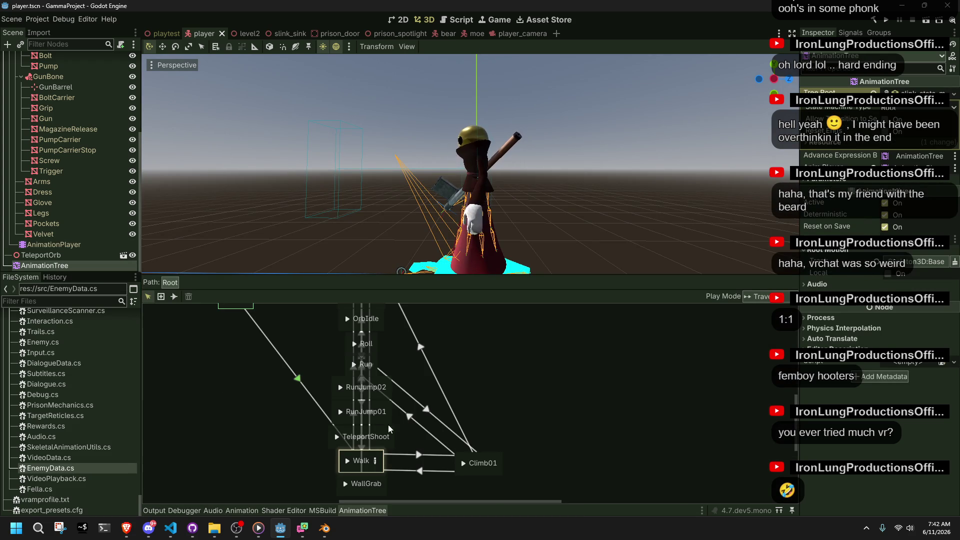
pyautogui.click(377, 361)
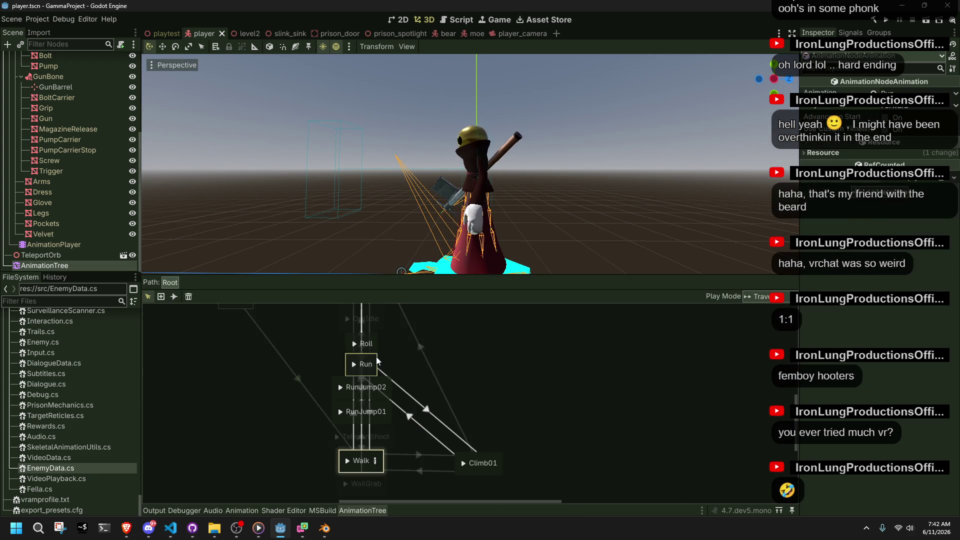
pyautogui.click(409, 418)
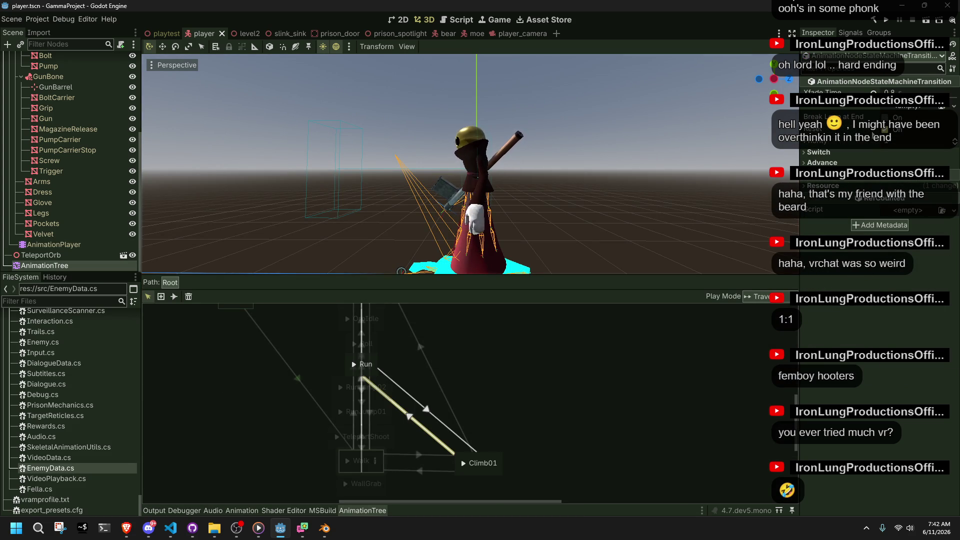
pyautogui.moveTo(893, 92)
pyautogui.mouseDown()
pyautogui.moveTo(905, 91)
pyautogui.moveTo(885, 92)
pyautogui.mouseUp()
pyautogui.click(889, 26)
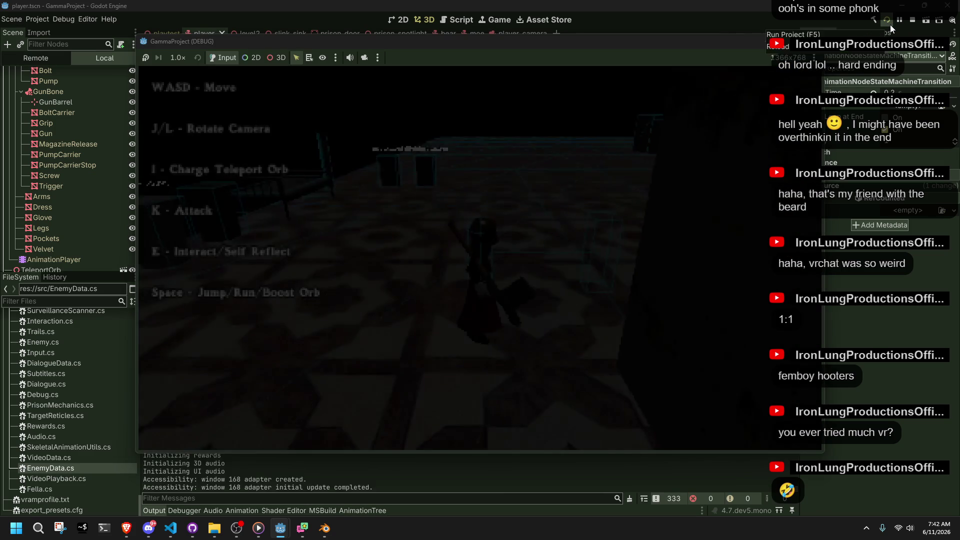
# Run the character into a ledge to trigger Climb01, jump toward the stairs, then close the game with F8.
pyautogui.press('w')
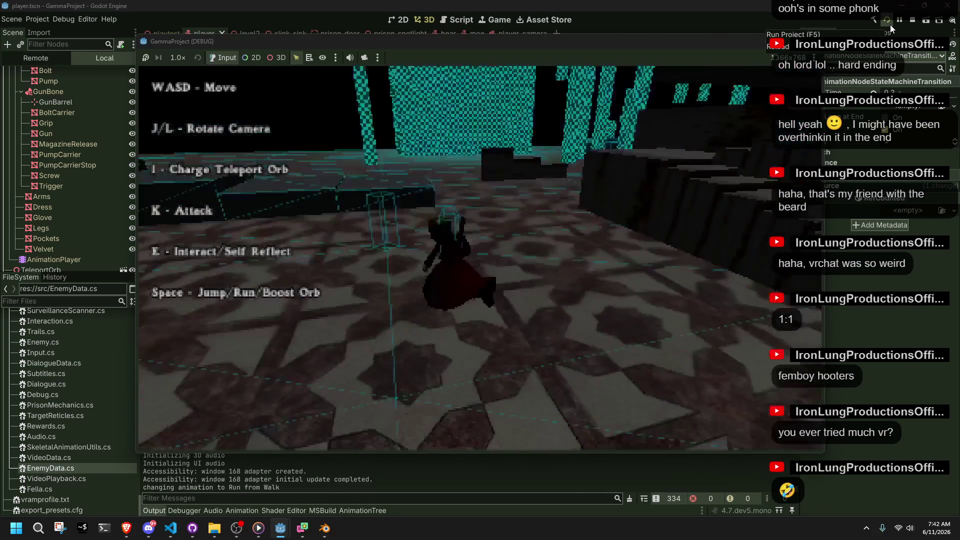
pyautogui.press('space')
pyautogui.press('w')
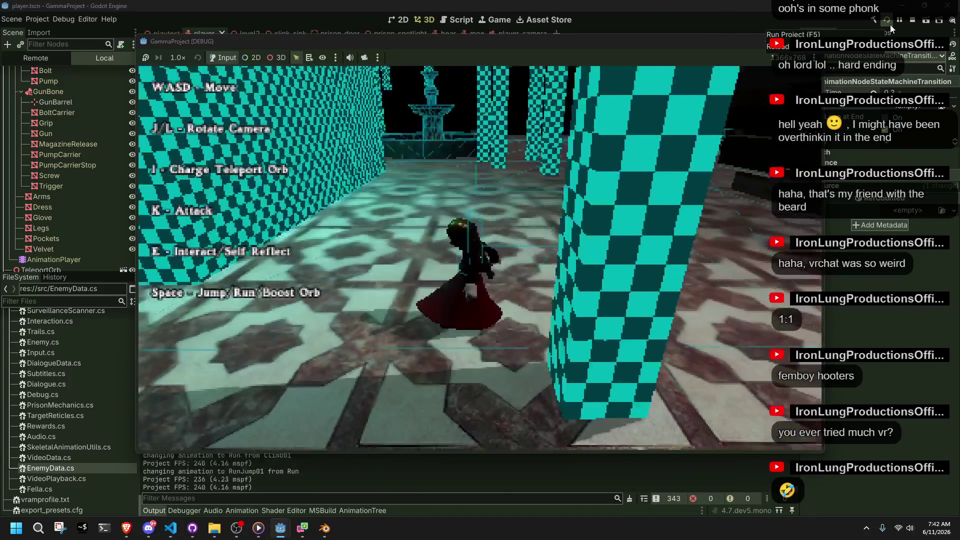
pyautogui.press('d')
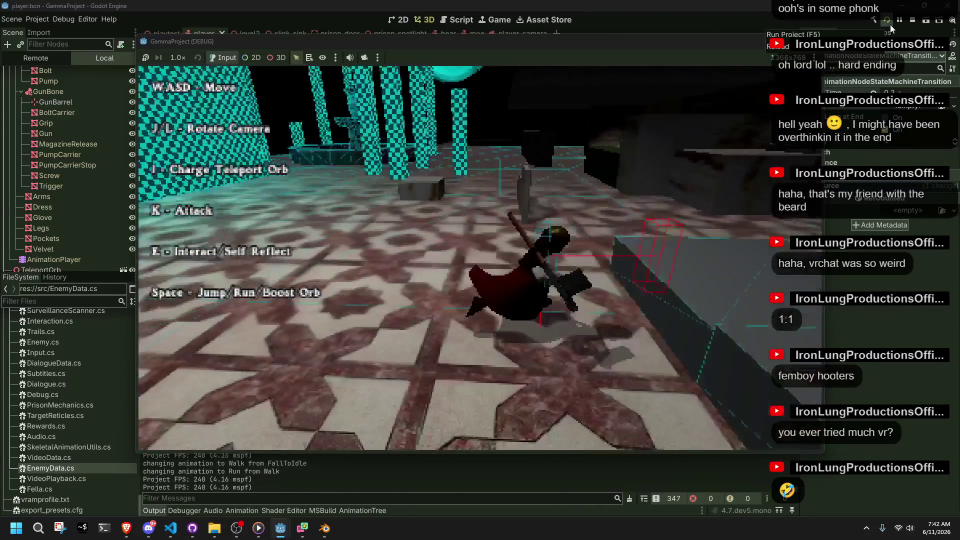
pyautogui.press('space')
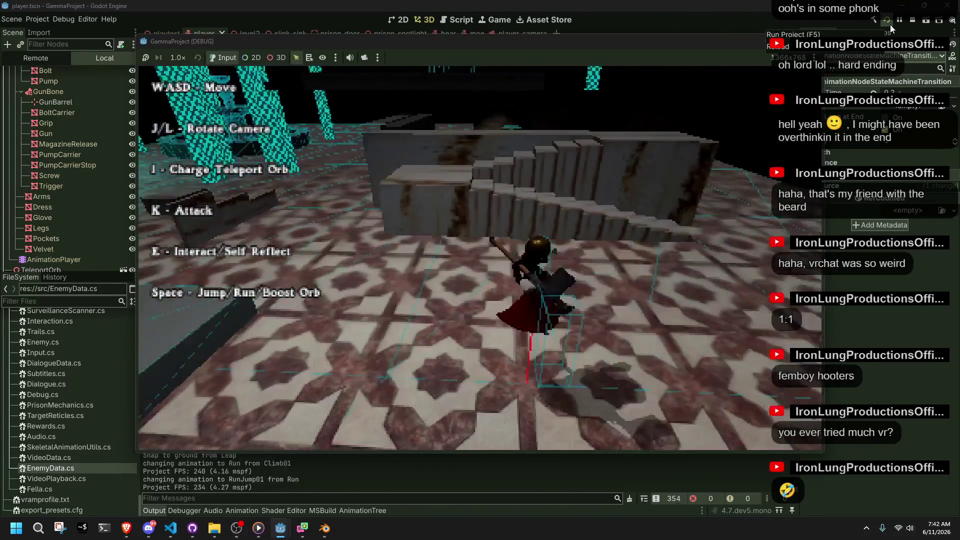
pyautogui.press('F8')
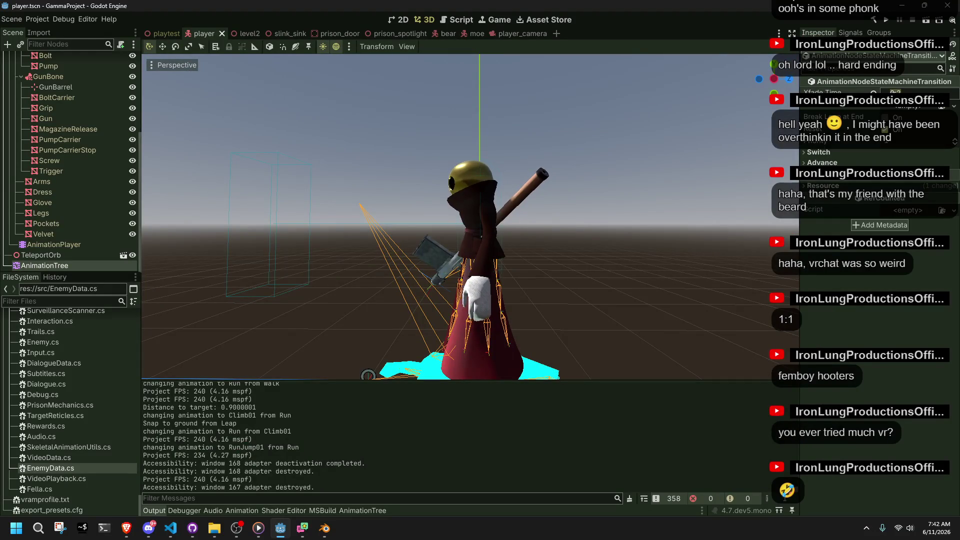
# Save the player scene and select the Run→Climb01 transition in the AnimationTree graph.
pyautogui.hotkey('ctrl', 's')
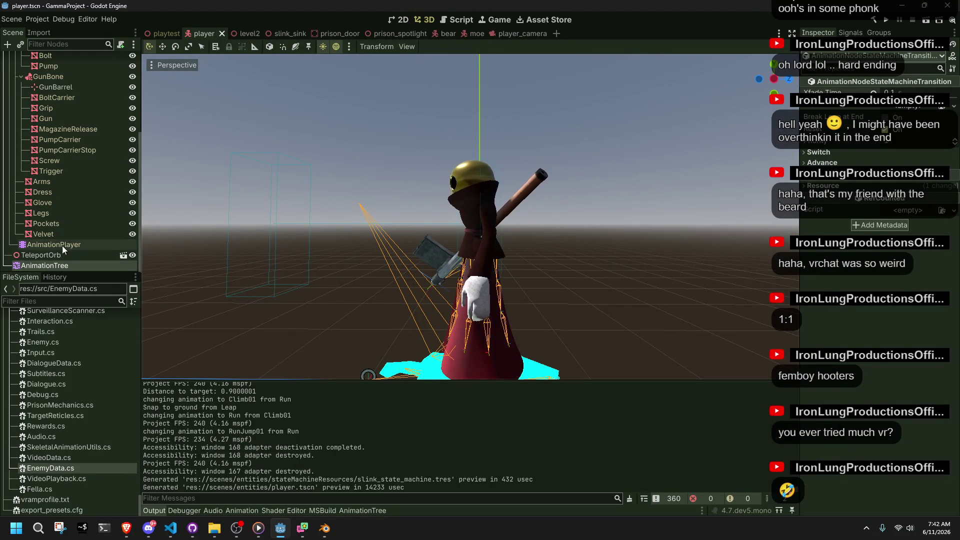
pyautogui.click(62, 245)
pyautogui.click(69, 265)
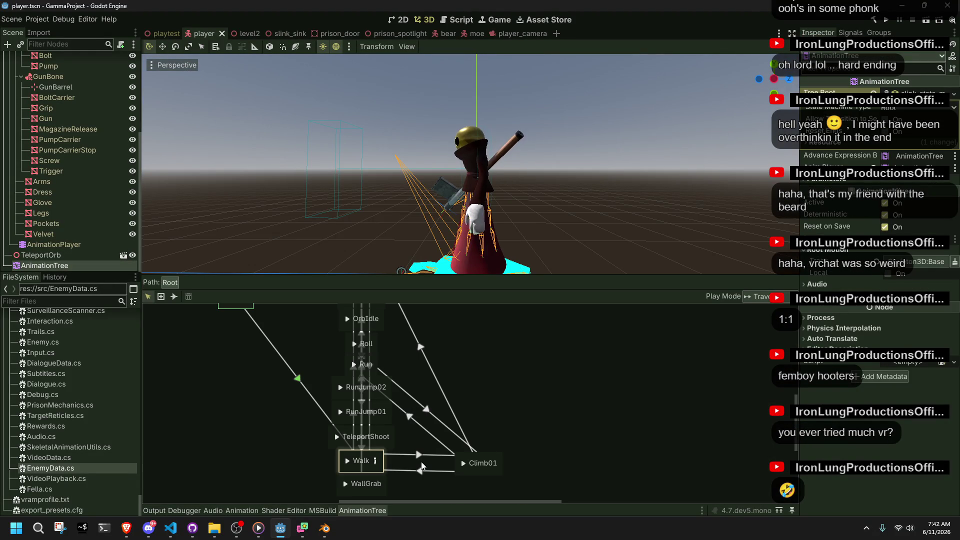
pyautogui.click(417, 427)
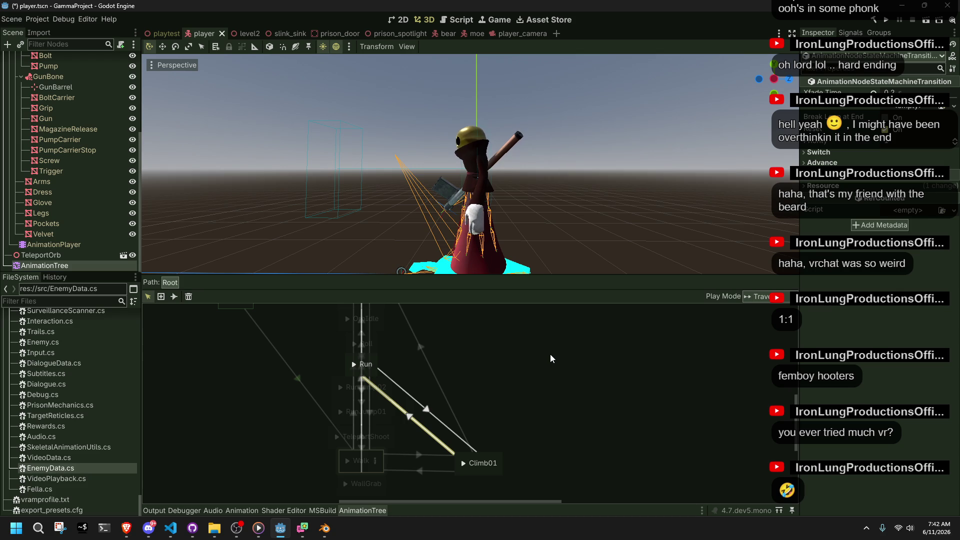
# Check crossfade times of the Walk↔Climb01 and Run↔Climb01 transitions, then relaunch the game.
pyautogui.click(532, 409)
pyautogui.click(413, 455)
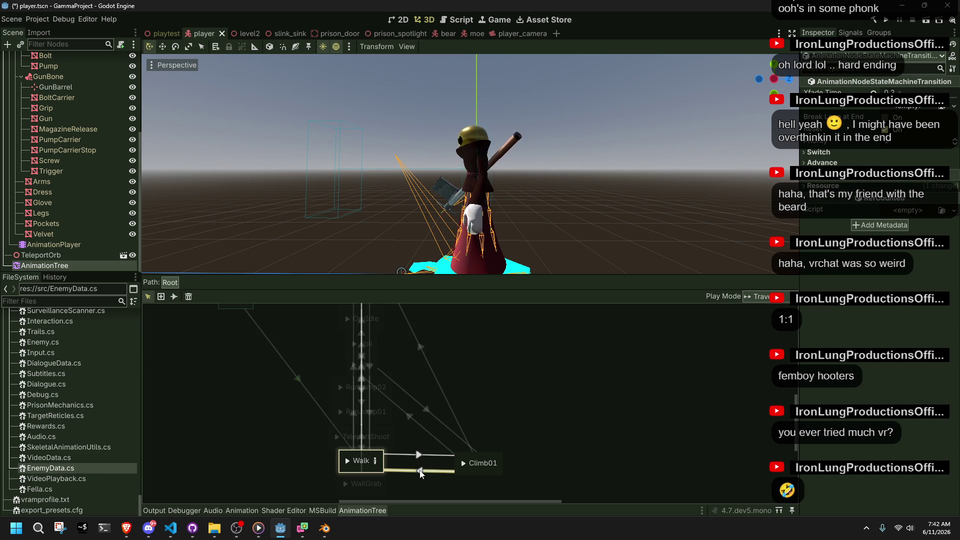
pyautogui.click(425, 470)
pyautogui.click(443, 426)
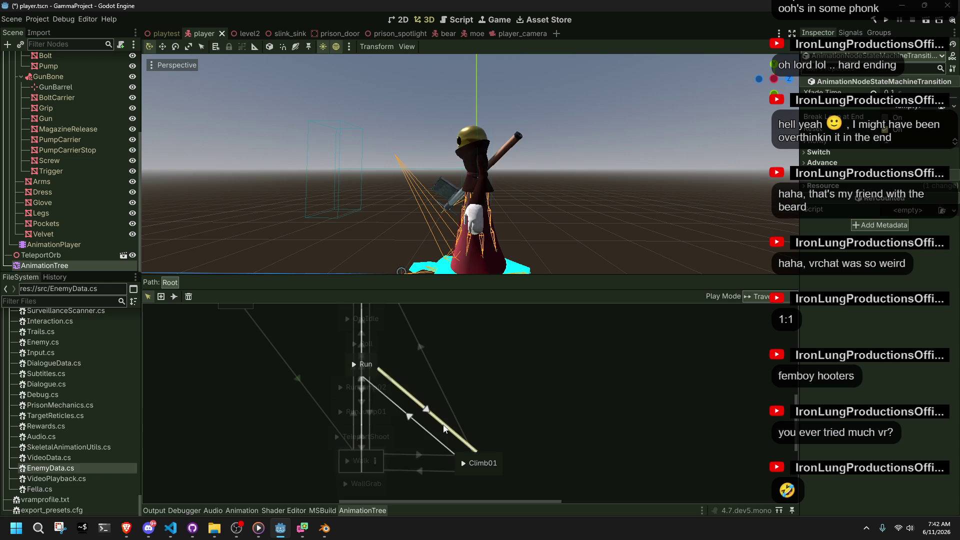
pyautogui.click(424, 430)
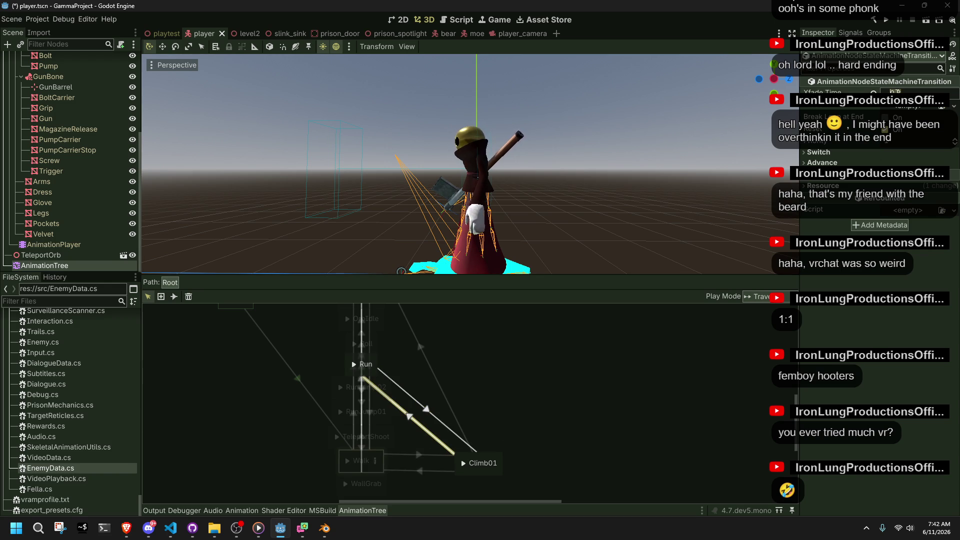
pyautogui.click(885, 20)
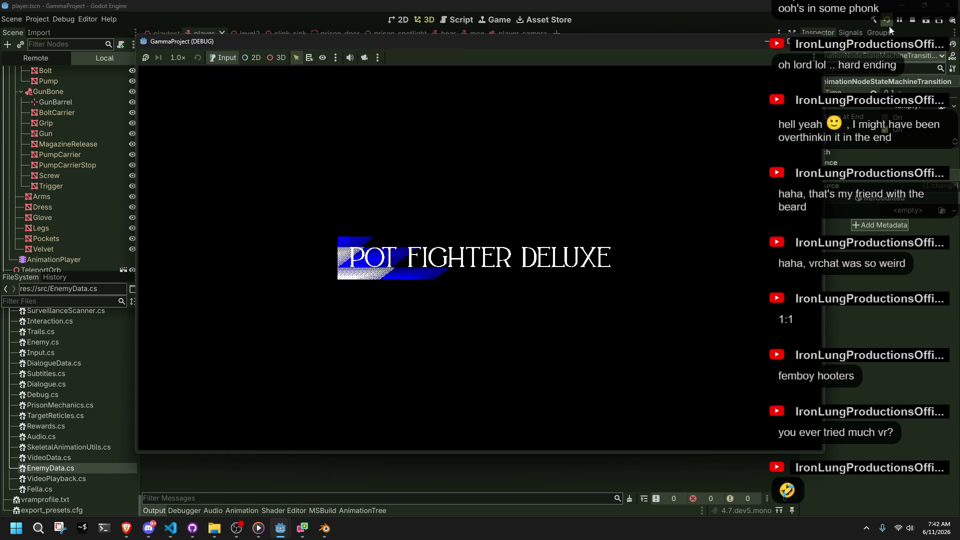
# Run forward, climb onto a ledge and the raised walkway, with jump-rolls near the checkered pillar.
pyautogui.press('w')
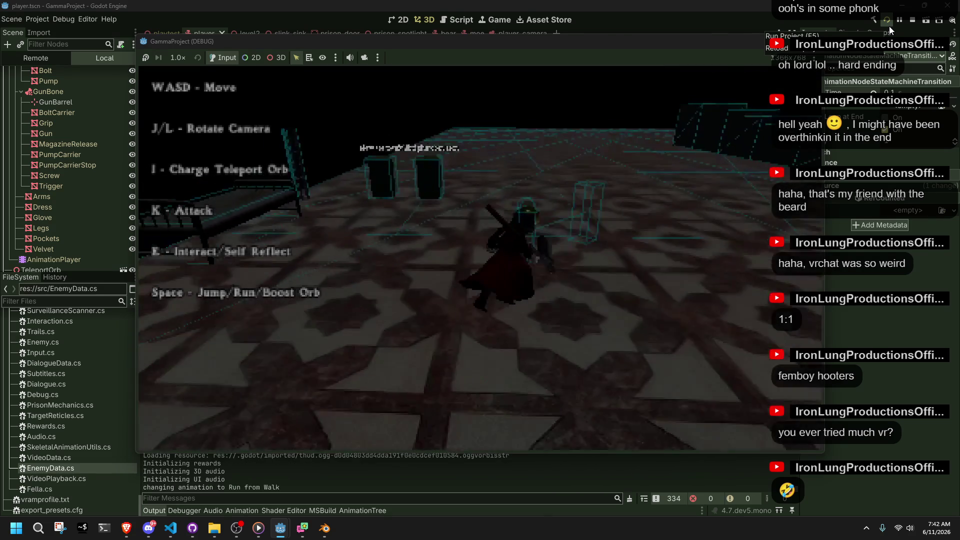
pyautogui.press('w')
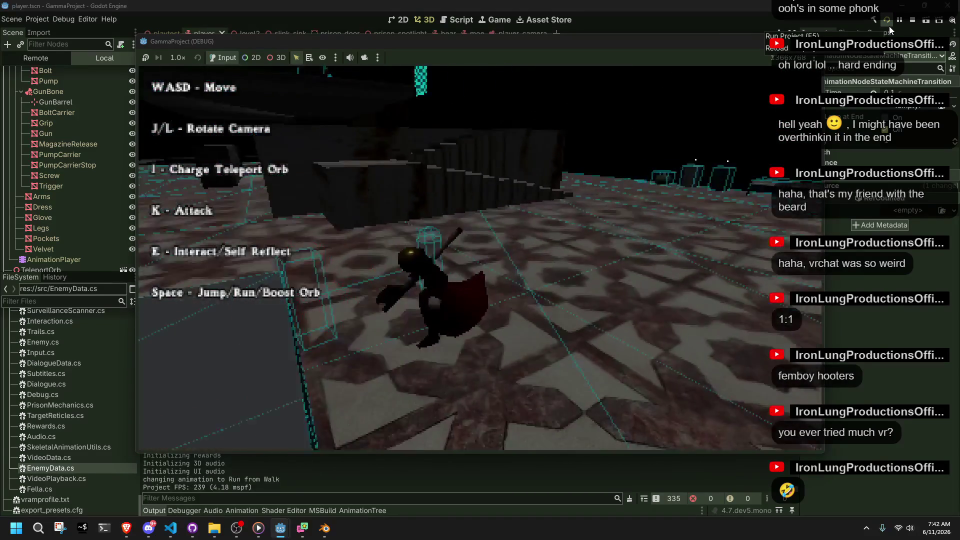
pyautogui.press('w')
pyautogui.press('space')
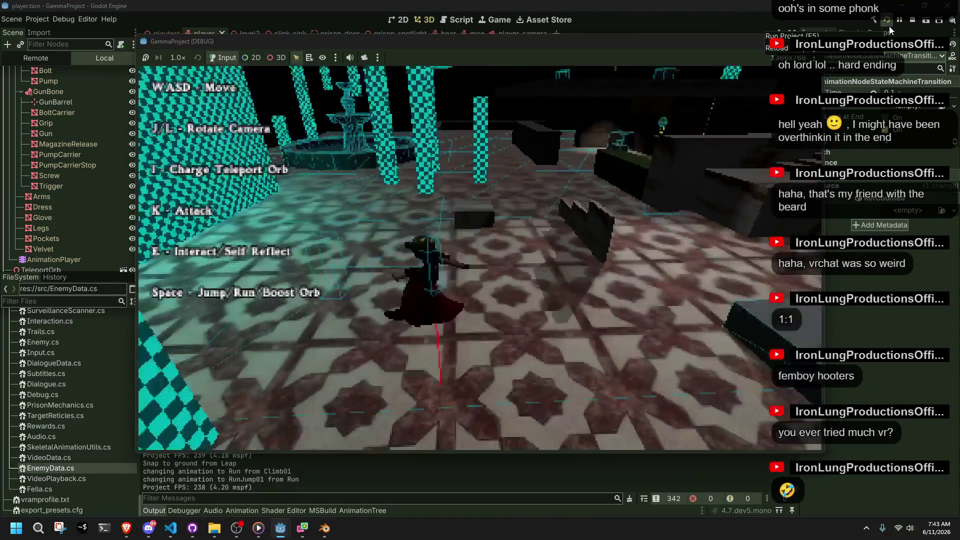
pyautogui.press('w')
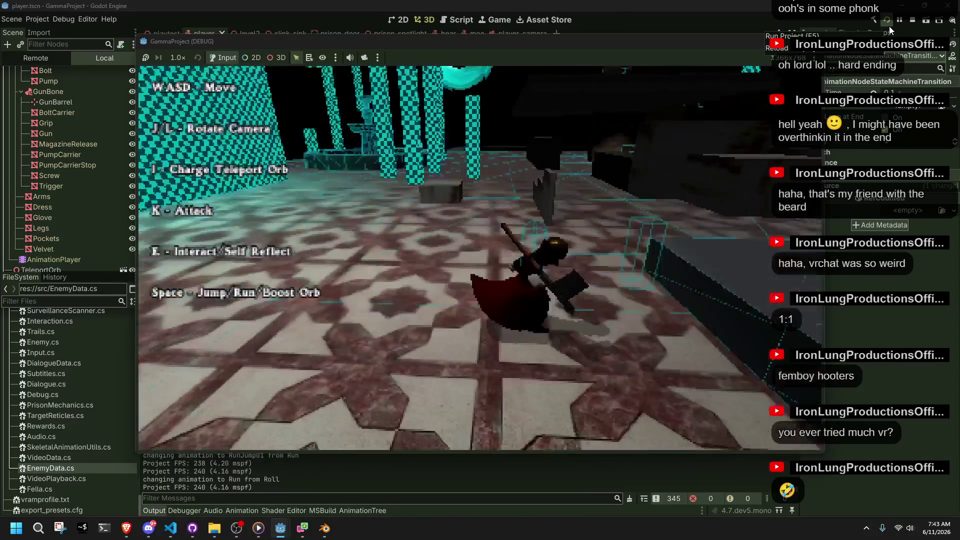
pyautogui.press('w')
pyautogui.press('space')
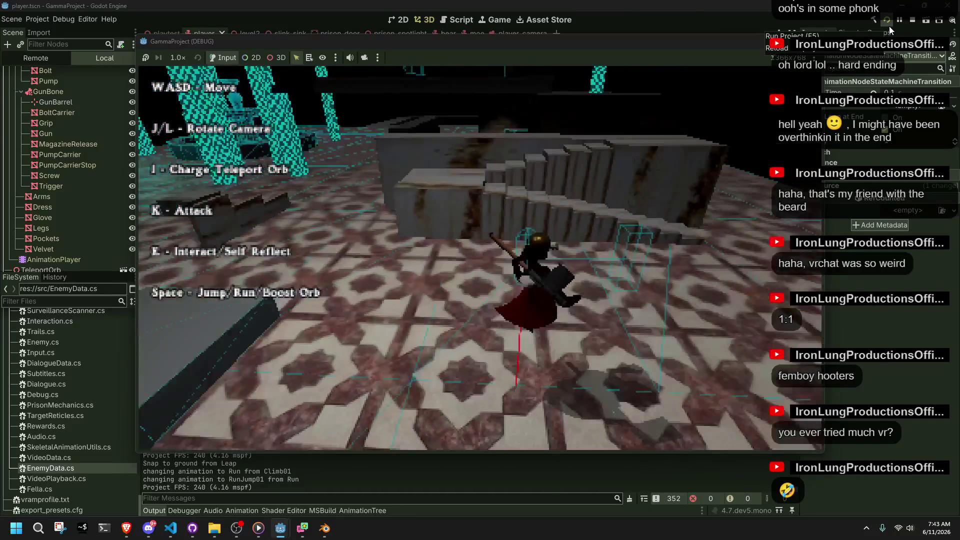
pyautogui.press('w')
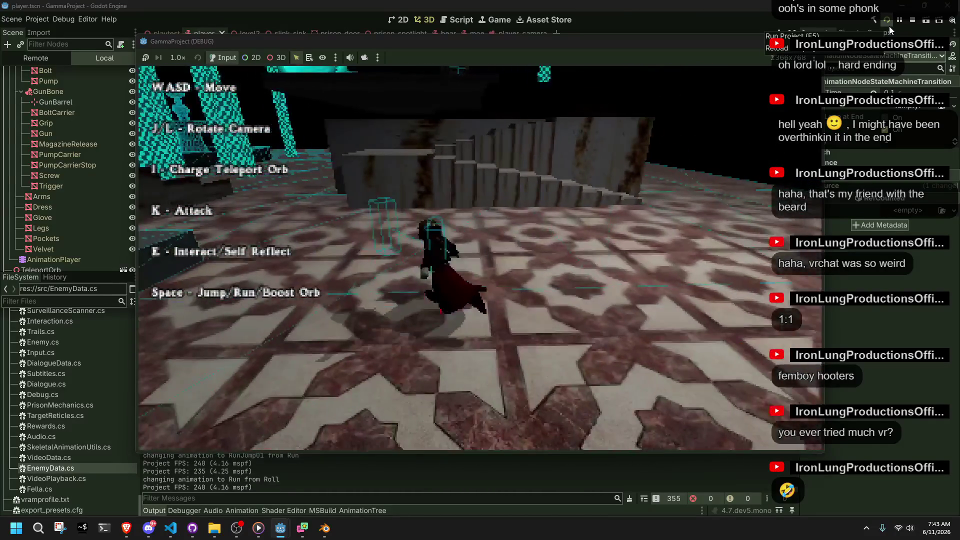
pyautogui.press('w')
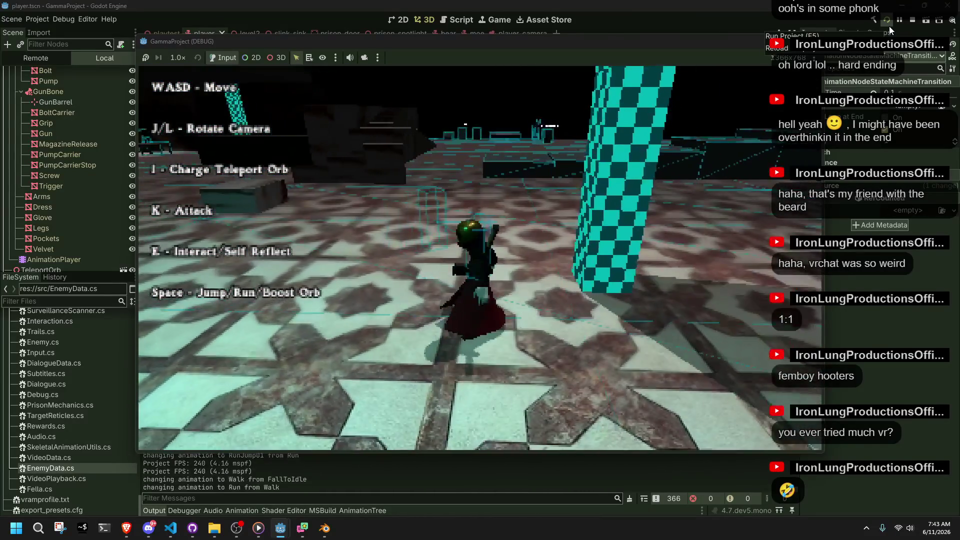
# Climb onto the stair railing, drop back to the tiled floor, then climb a ledge and jump off.
pyautogui.press('w')
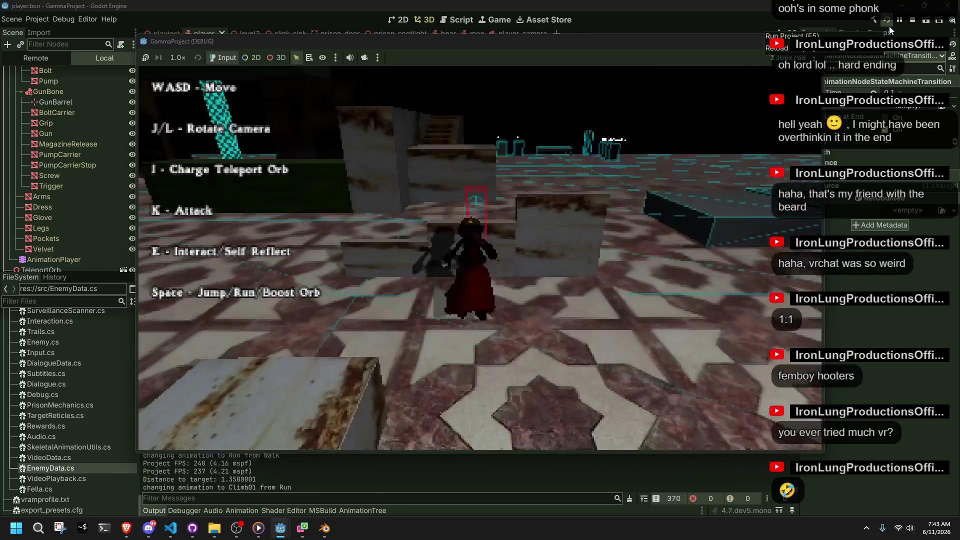
pyautogui.press('w')
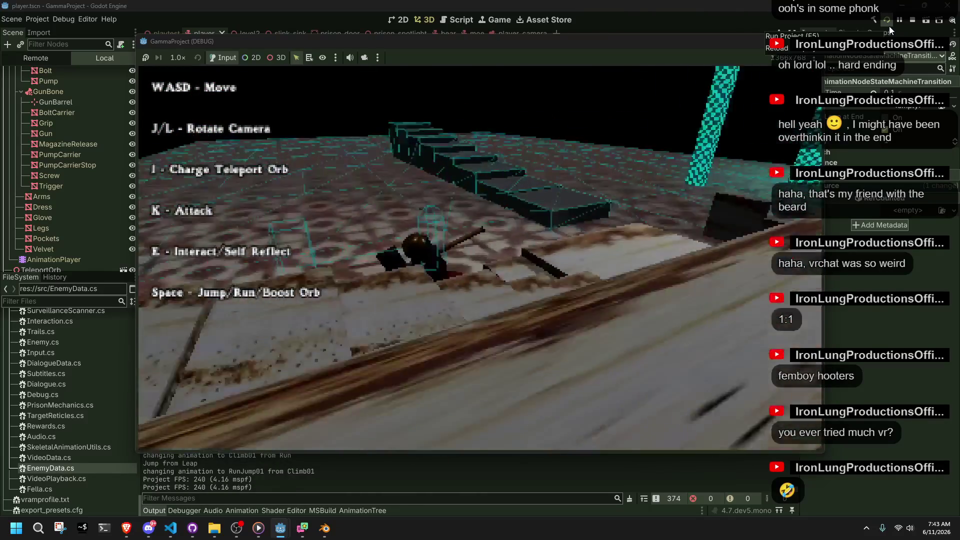
pyautogui.press('w')
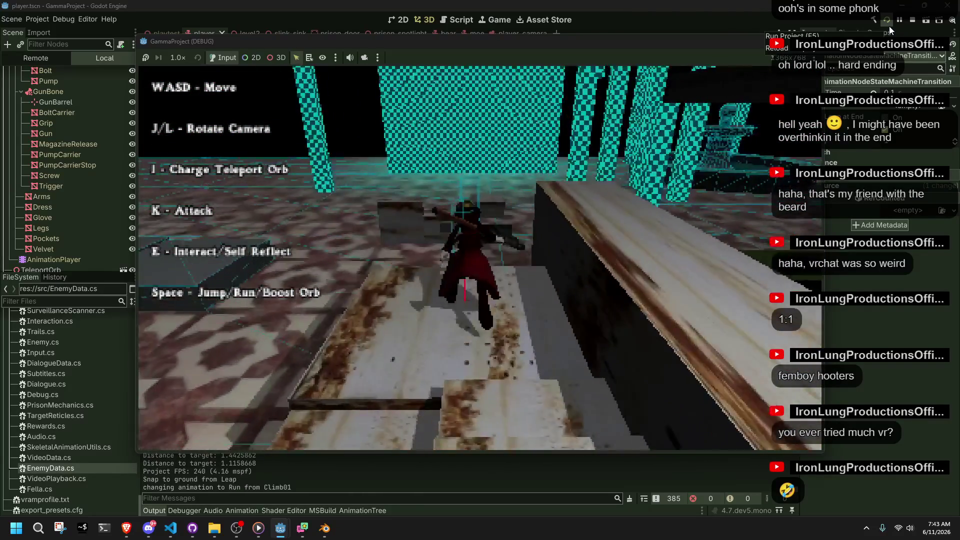
pyautogui.press('space')
pyautogui.press('w')
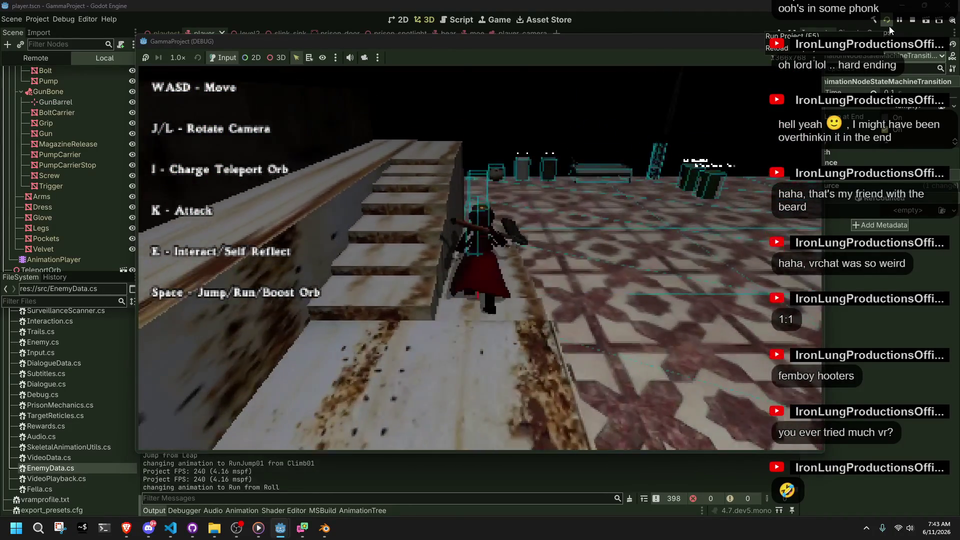
pyautogui.press('w')
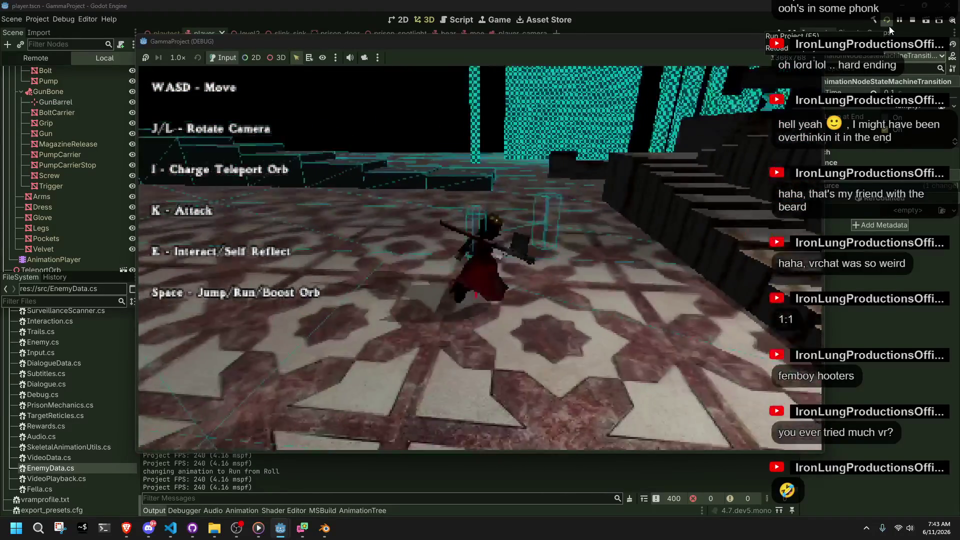
pyautogui.press('w')
pyautogui.press('w')
pyautogui.press('space')
pyautogui.press('w')
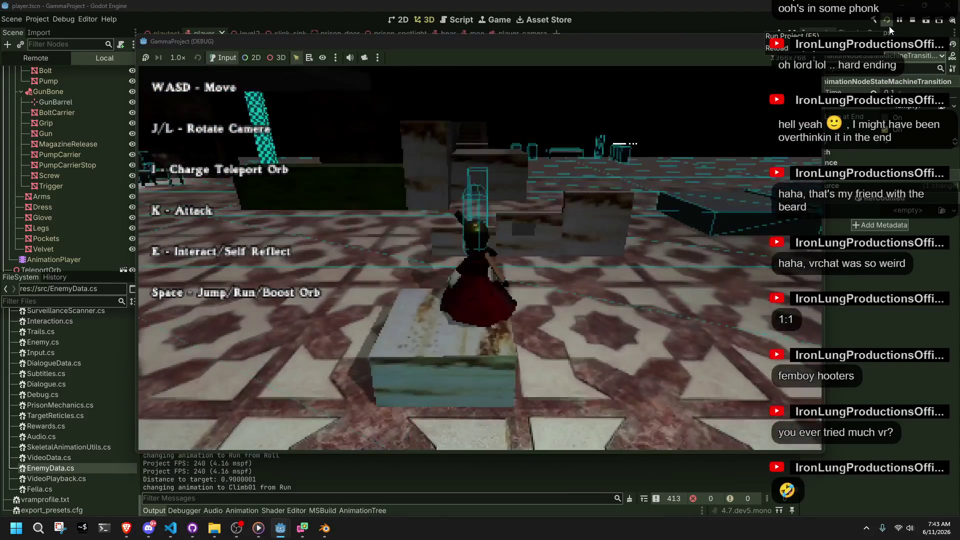
# Run across the tiles, climb onto a box, drop off and finish with a forward jump.
pyautogui.press('w')
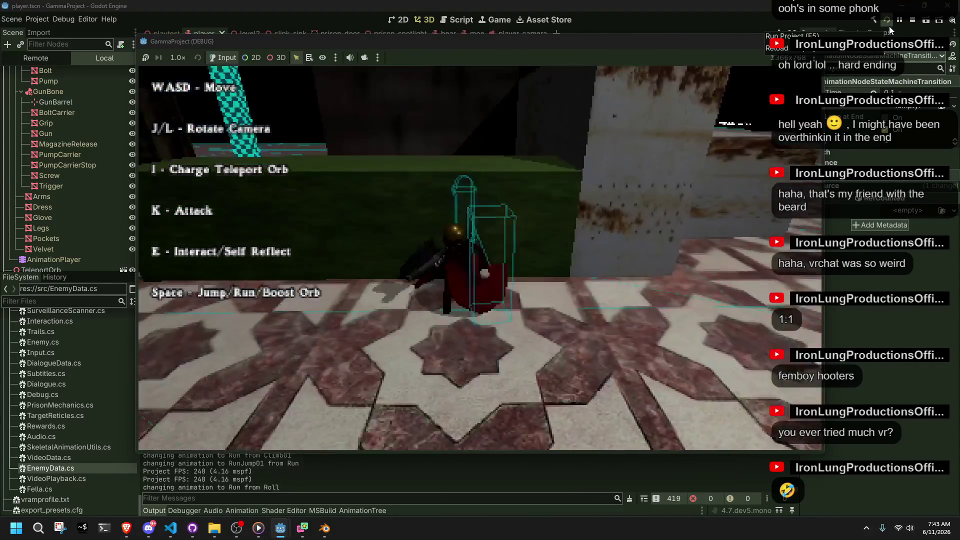
pyautogui.press('w')
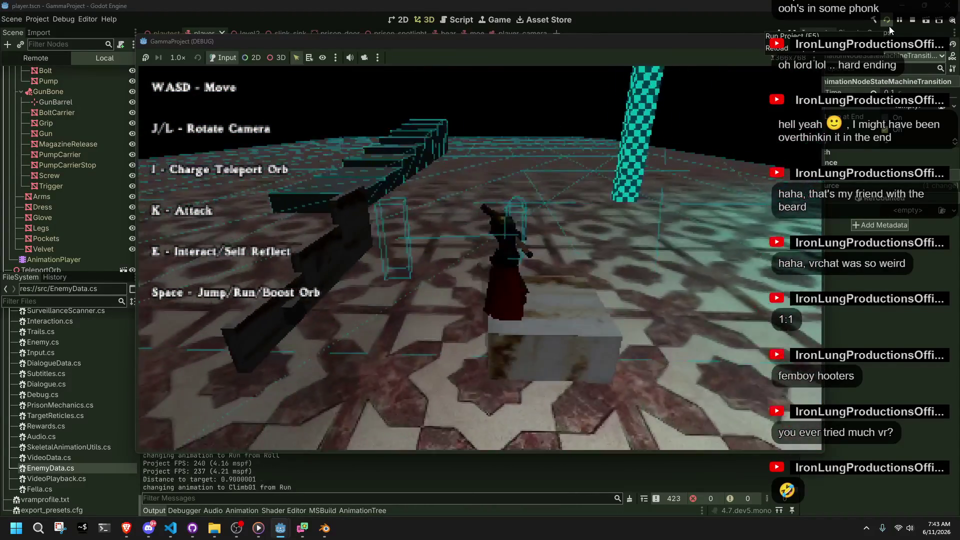
pyautogui.press('w')
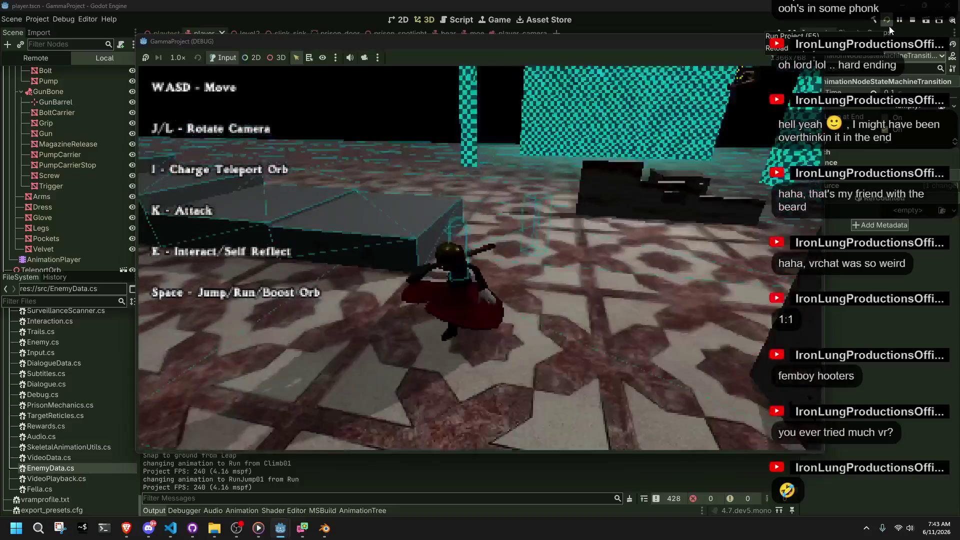
pyautogui.press('w')
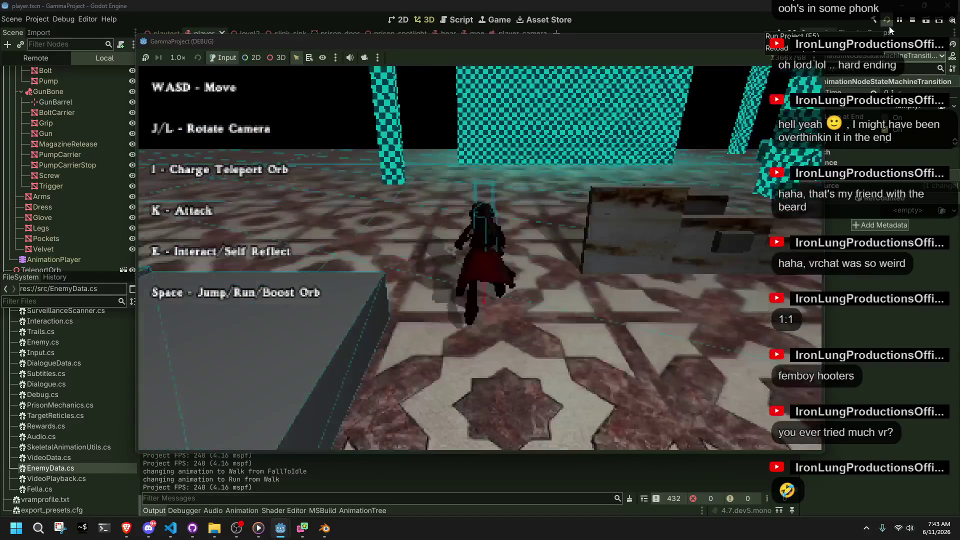
pyautogui.press('w')
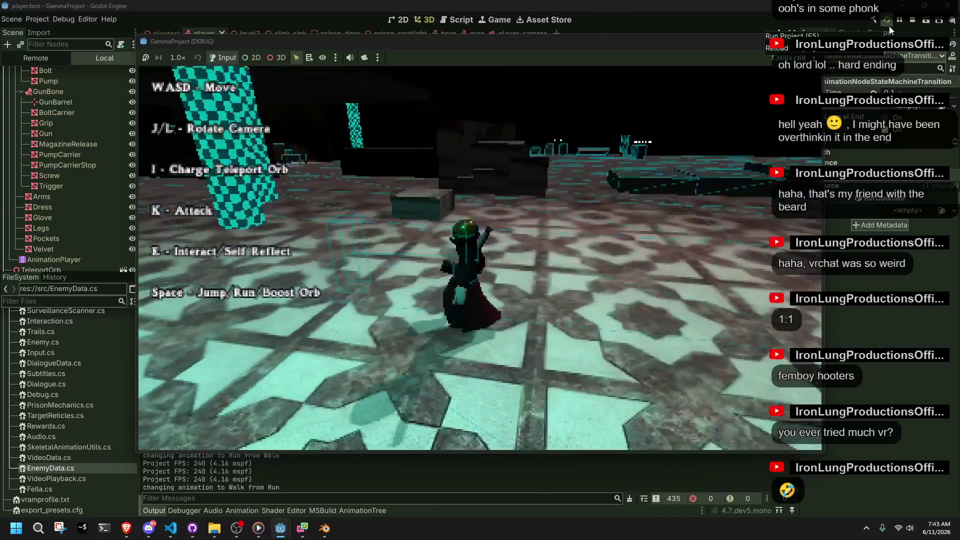
pyautogui.press('w')
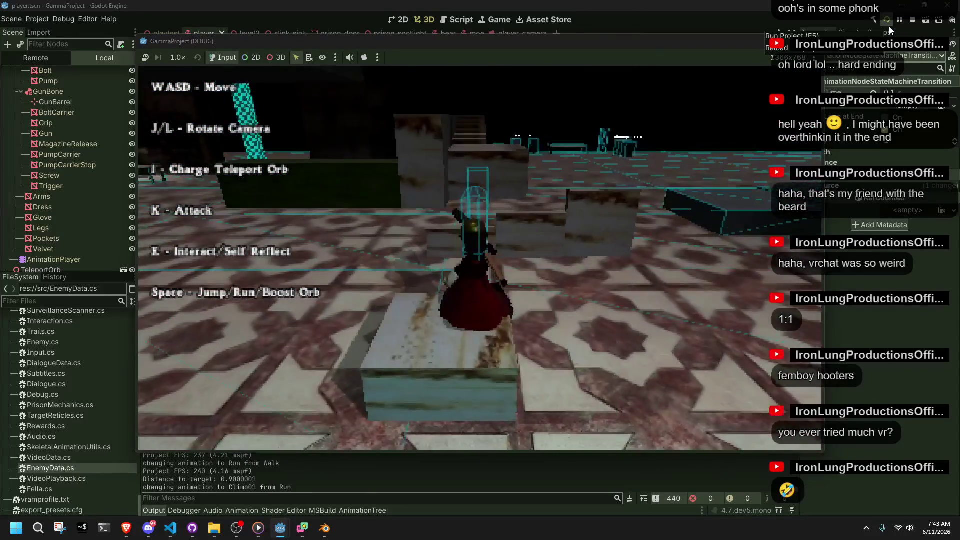
pyautogui.press('space')
# Grab the wall ledge, drop into the tiled room, and climb a ledge onto the upper floor.
pyautogui.press('w')
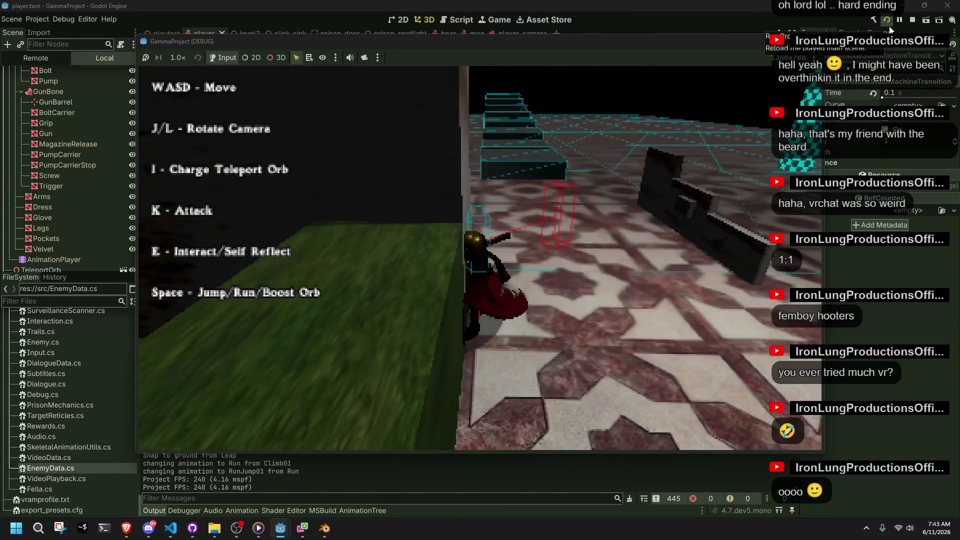
pyautogui.press('w')
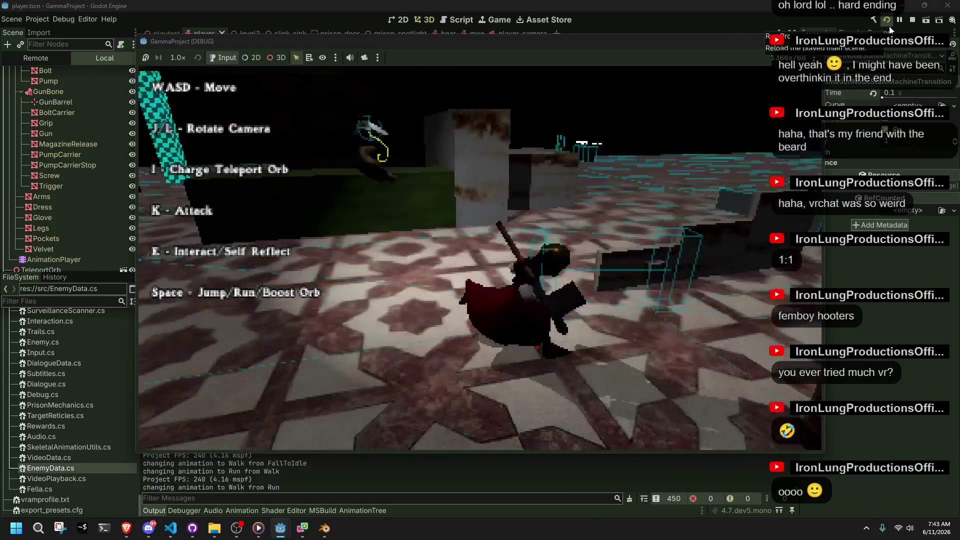
pyautogui.press('w')
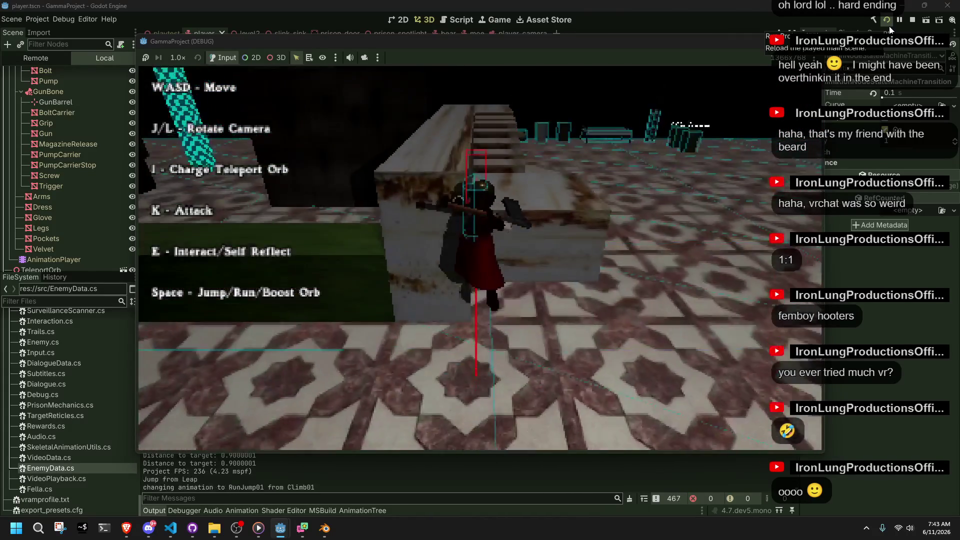
pyautogui.press('space')
pyautogui.press('w')
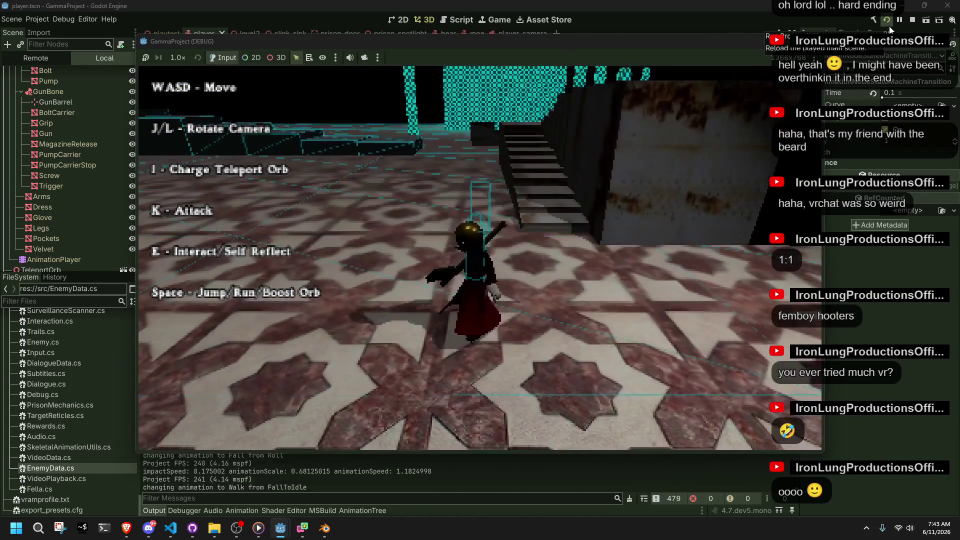
pyautogui.press('w')
pyautogui.press('w')
pyautogui.press('w')
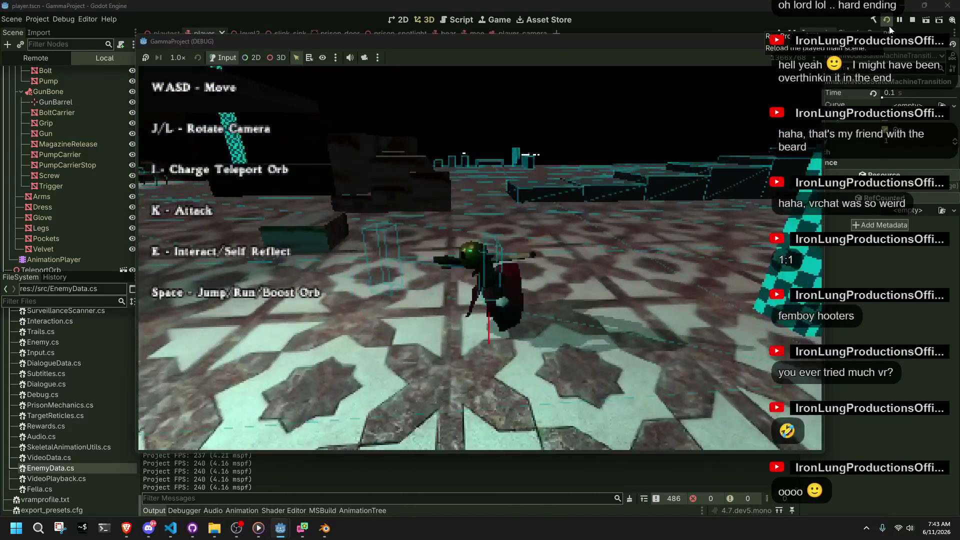
pyautogui.press('w')
pyautogui.press('space')
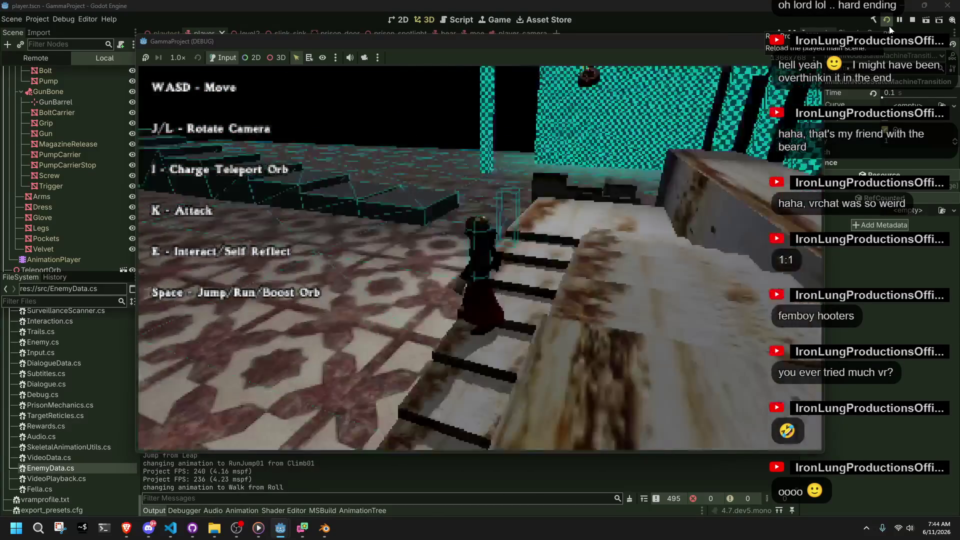
pyautogui.press('space')
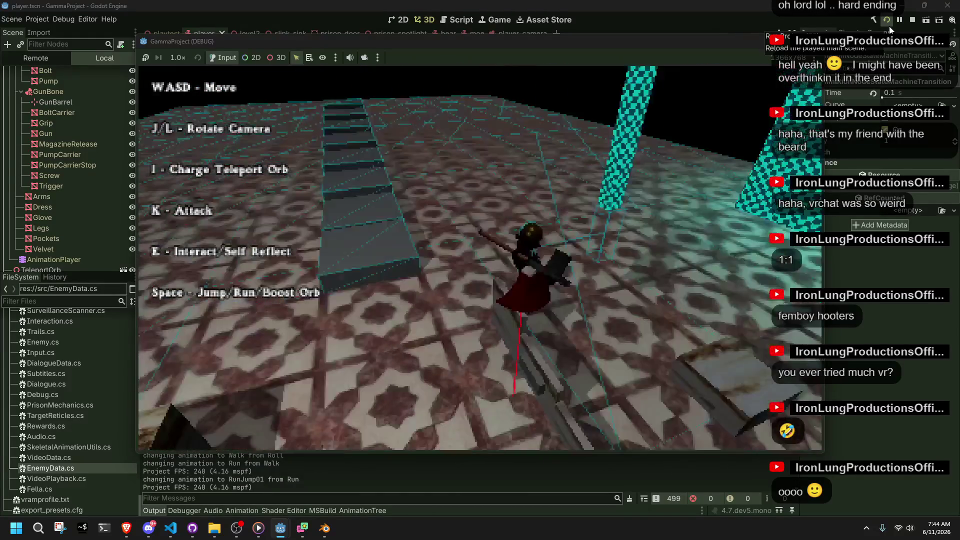
# Climb ledges and leap off twice while rotating the camera with J/L, then stop the game.
pyautogui.press('w')
pyautogui.press('space')
pyautogui.press('w')
pyautogui.press('j')
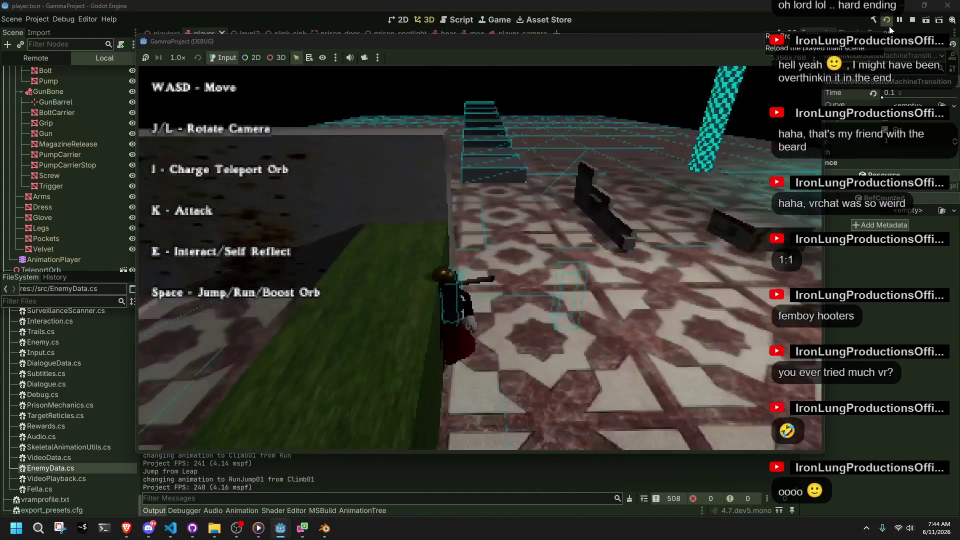
pyautogui.press('w')
pyautogui.press('l')
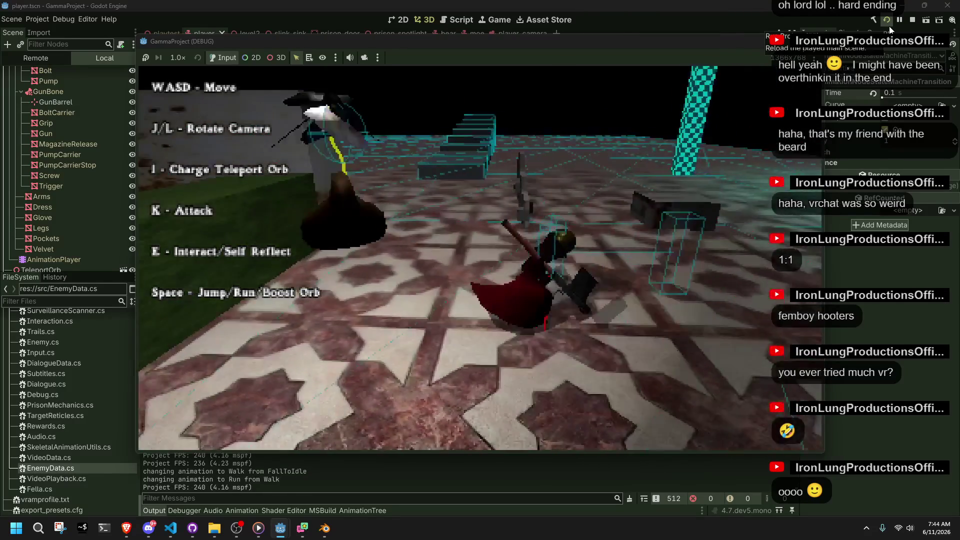
pyautogui.press('w')
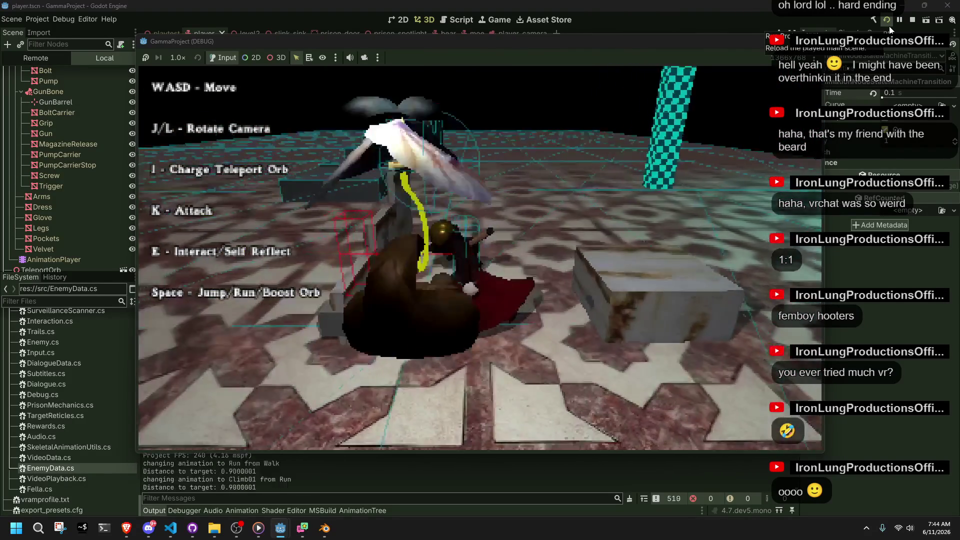
pyautogui.press('space')
pyautogui.press('w')
pyautogui.press('l')
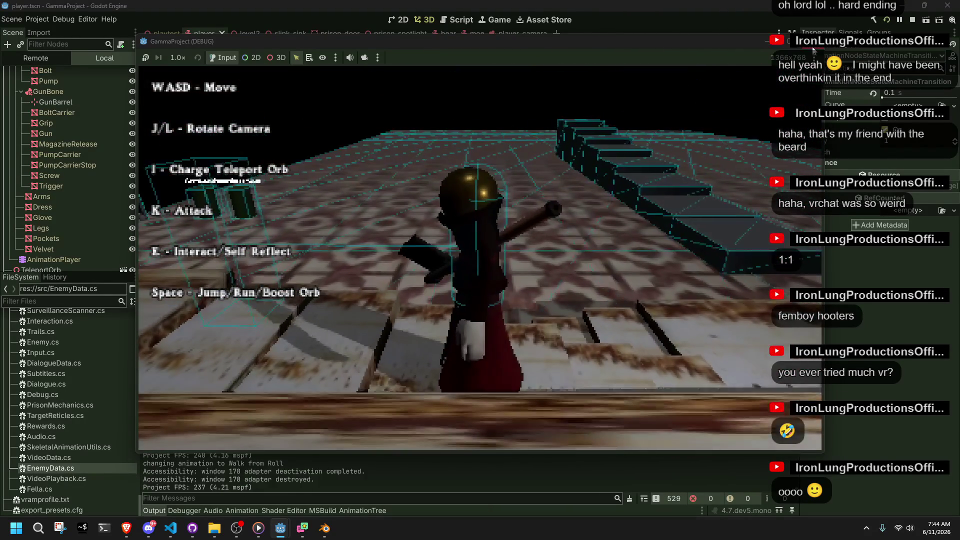
pyautogui.click(812, 48)
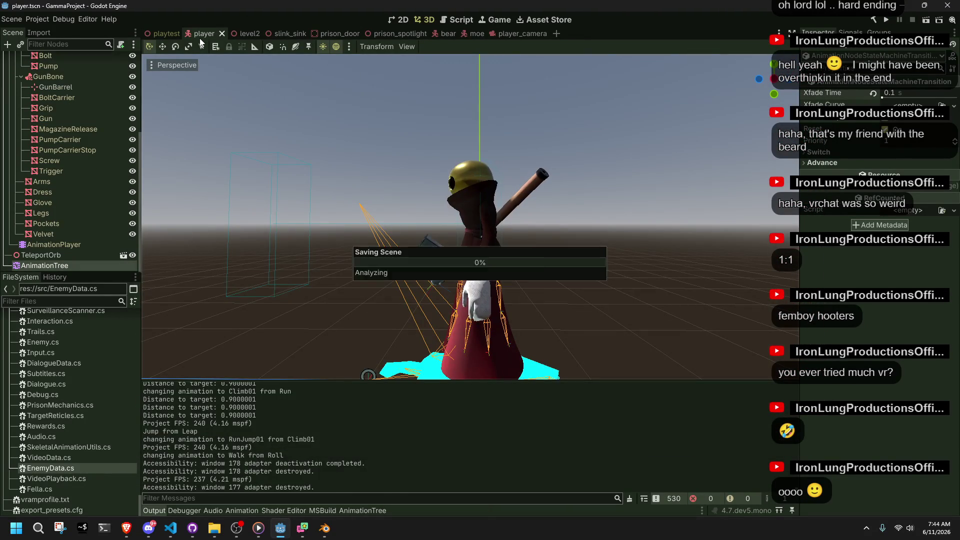
# Open the Debug menu's run-time options and dismiss them without changes.
pyautogui.click(63, 19)
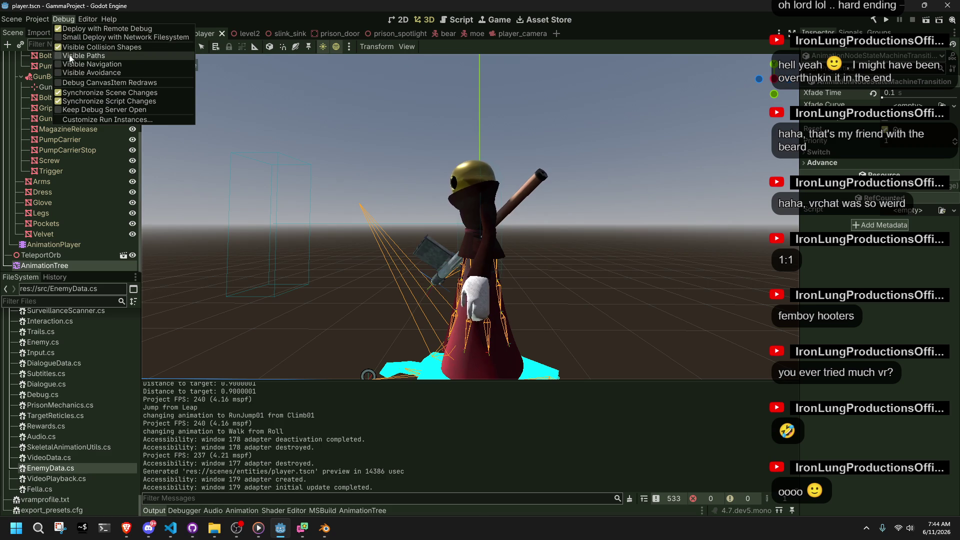
pyautogui.click(733, 20)
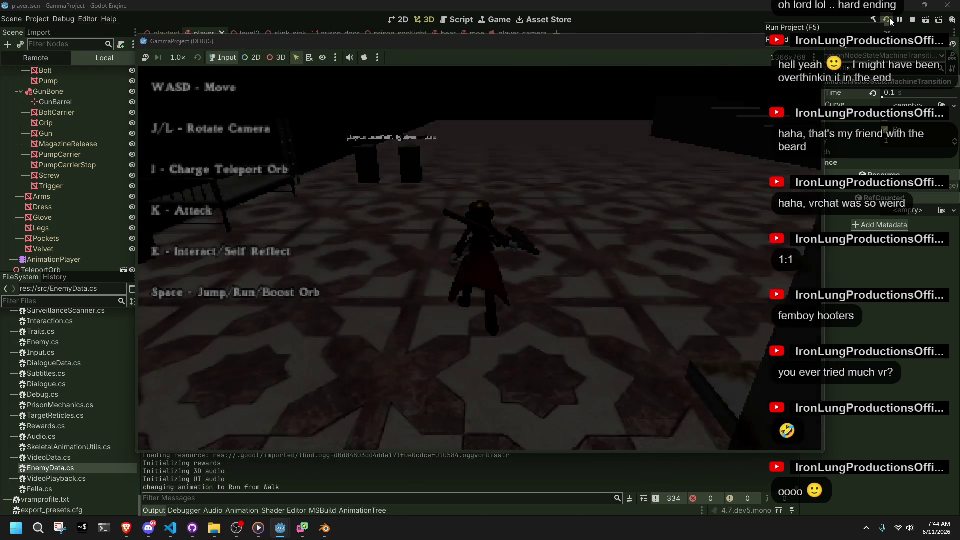
# Leap and climb onto a ledge, climb the stone stairs, and jump down among the dark cylinders.
pyautogui.press('w')
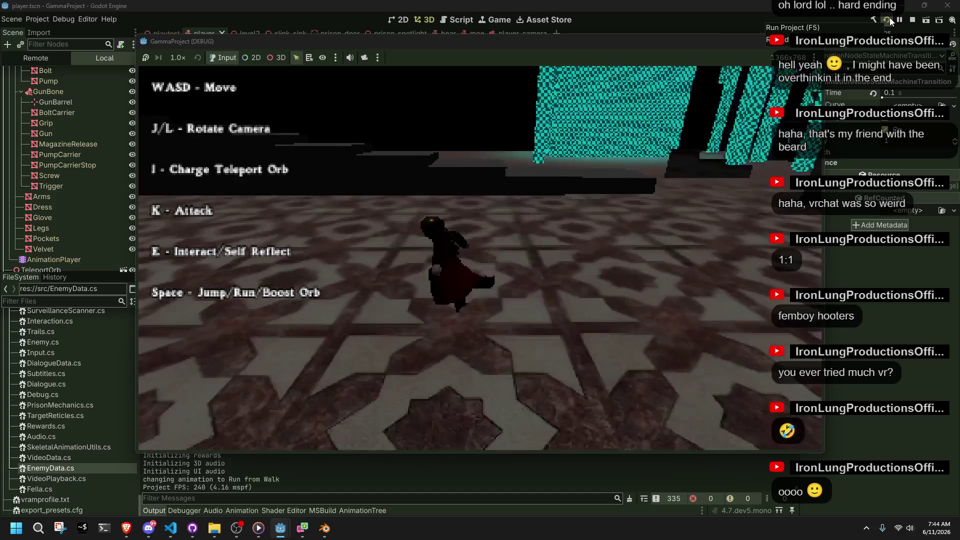
pyautogui.press('w')
pyautogui.press('space')
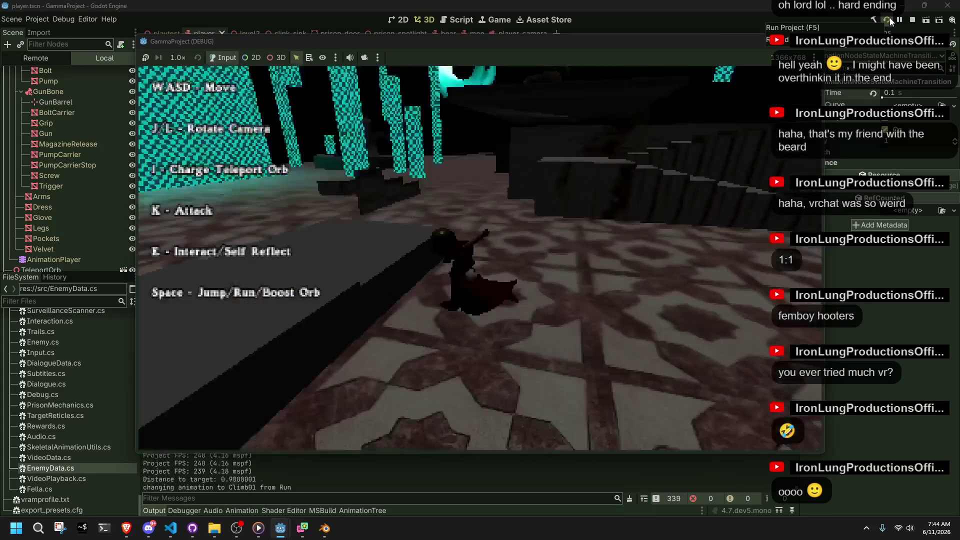
pyautogui.press('w')
pyautogui.press('space')
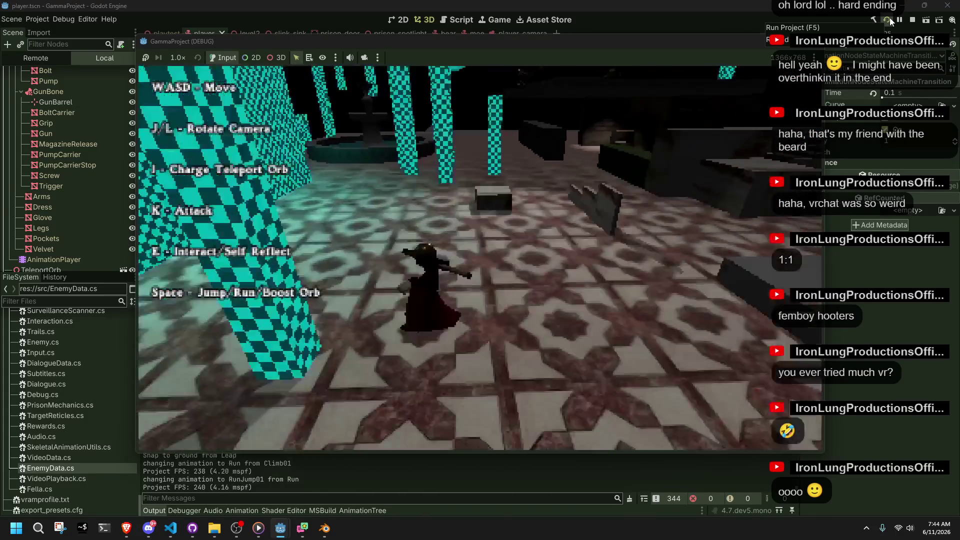
pyautogui.press('w')
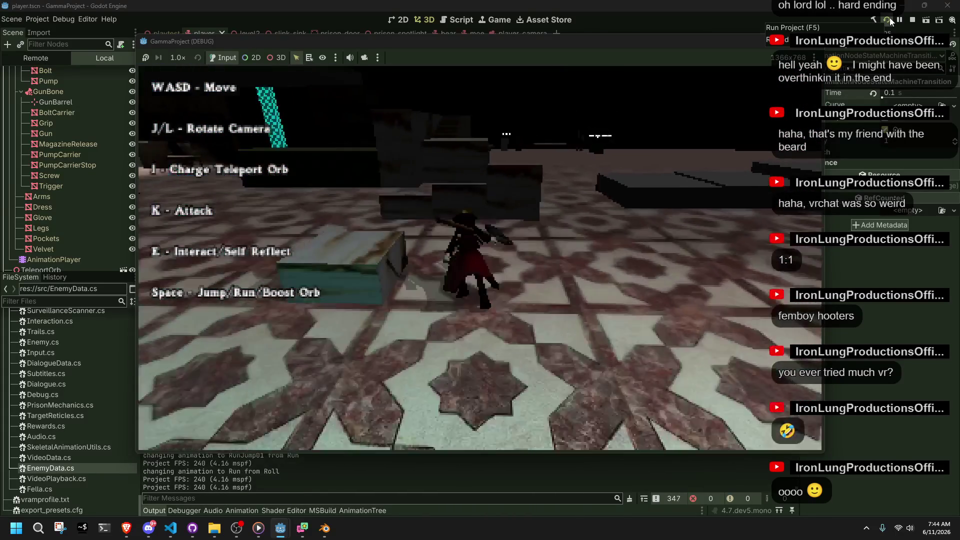
pyautogui.press('w')
pyautogui.press('space')
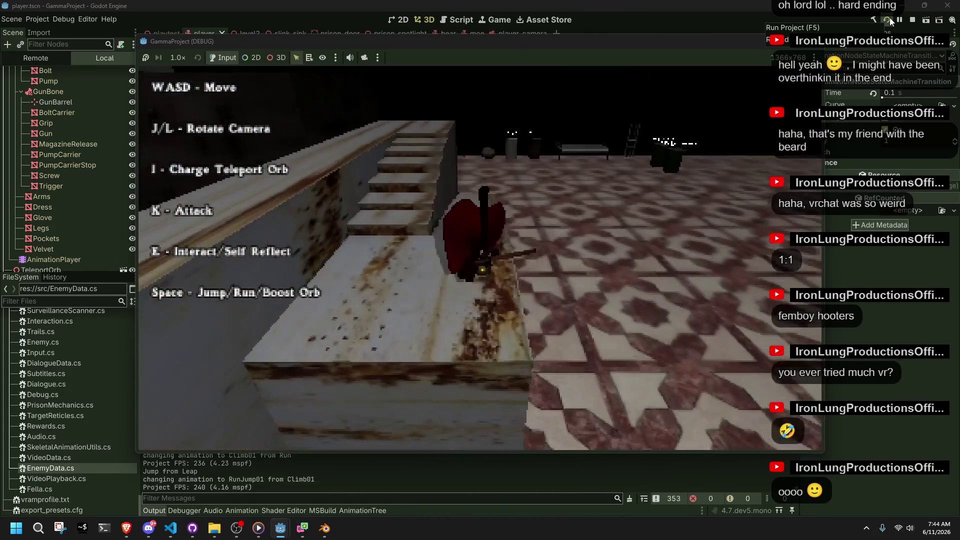
pyautogui.press('w')
pyautogui.press('space')
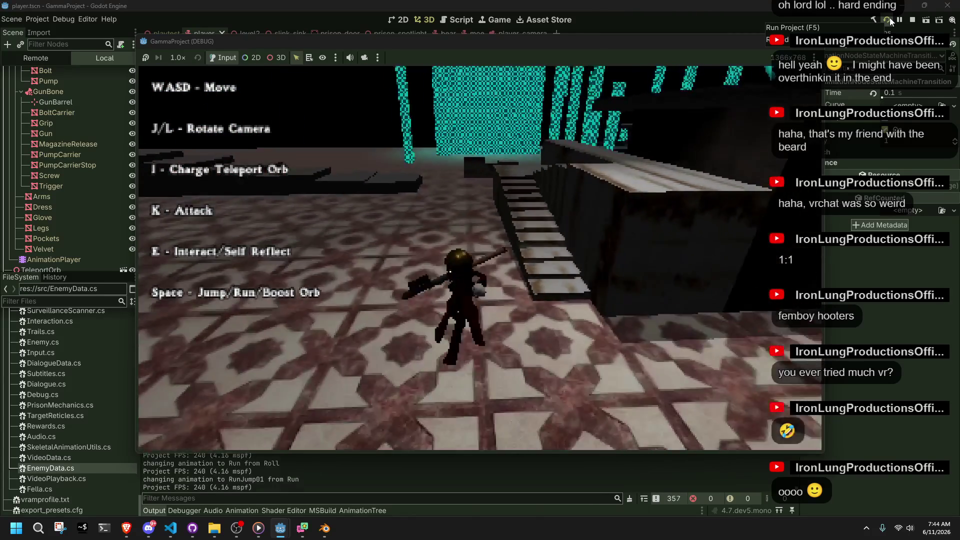
pyautogui.press('w')
pyautogui.press('space')
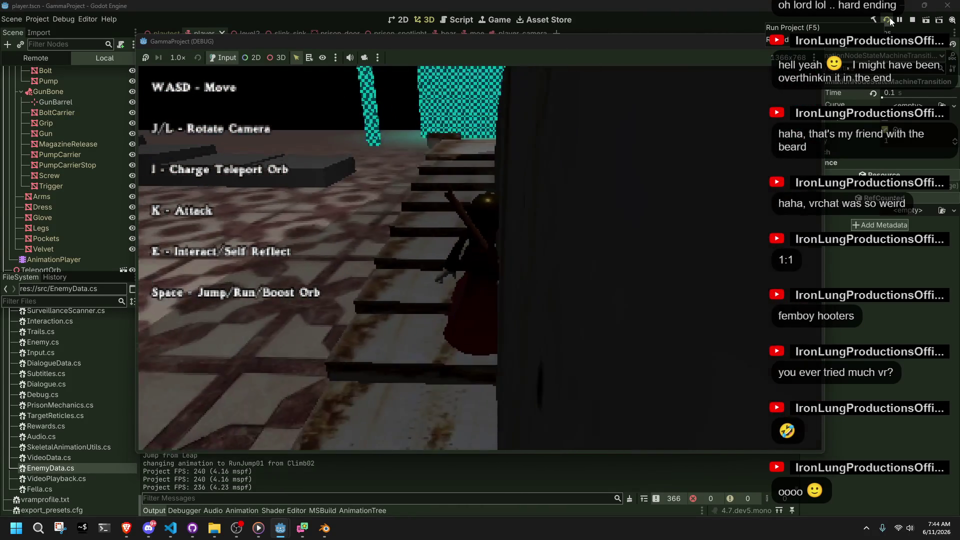
pyautogui.press('w')
pyautogui.press('space')
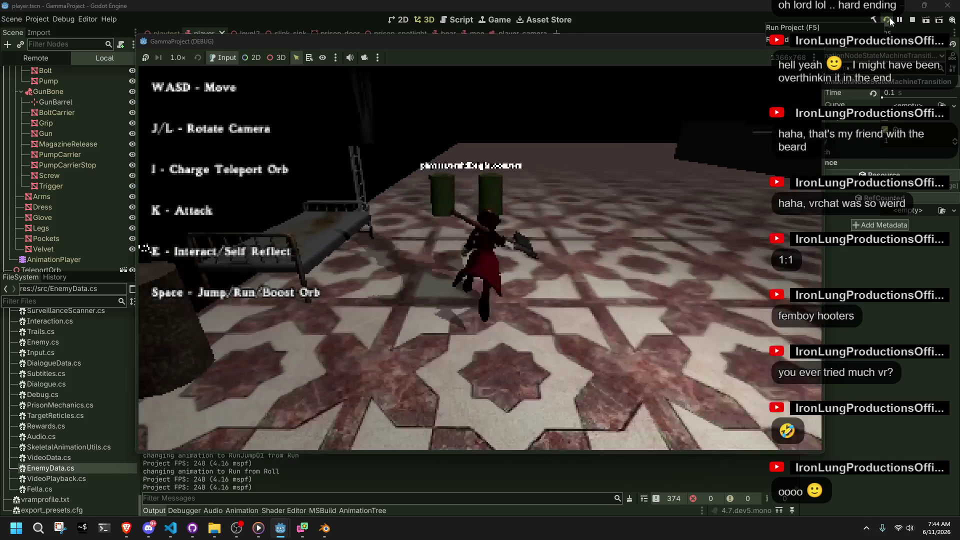
# Climb down off the cylinder, grab the cyan wall edge, attack with the weapon while orbiting the camera.
pyautogui.press('w')
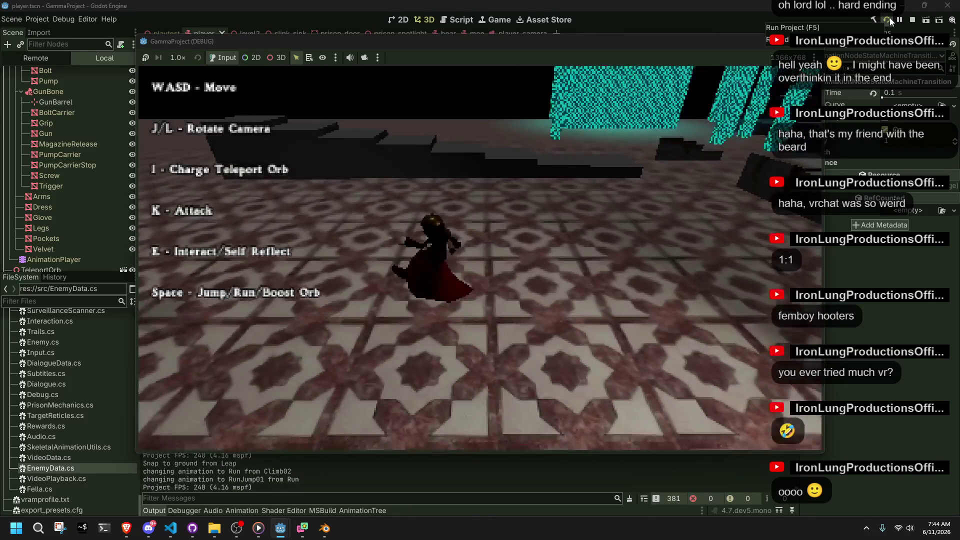
pyautogui.press('space')
pyautogui.press('l')
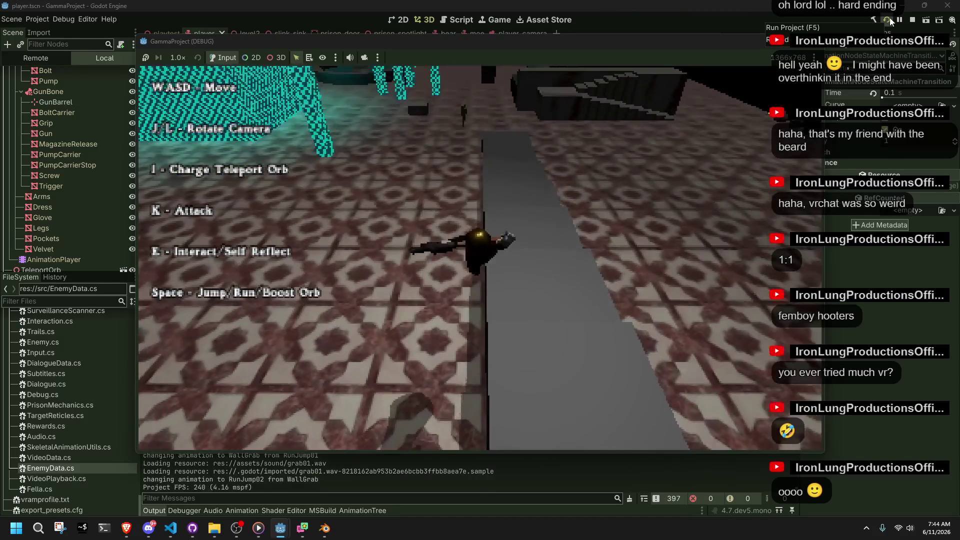
pyautogui.press('space')
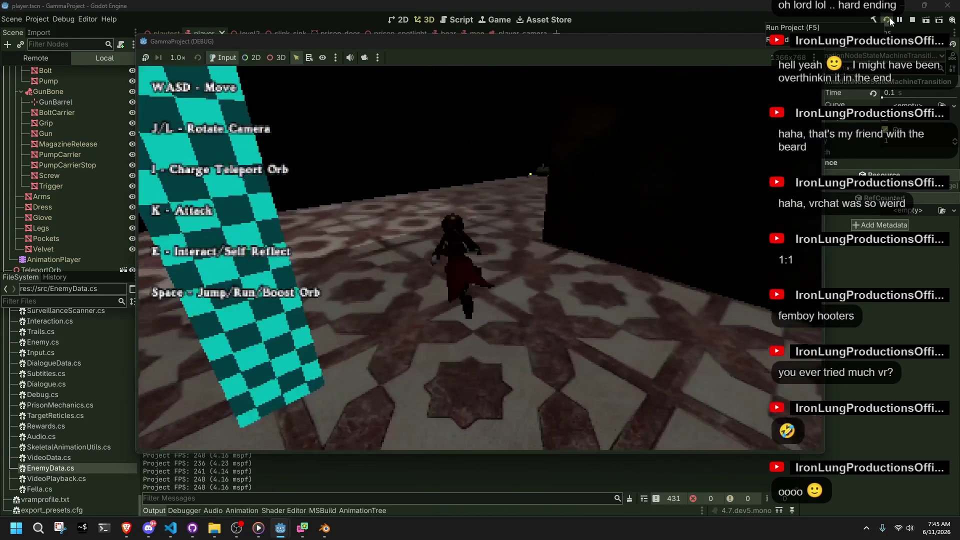
pyautogui.press('k')
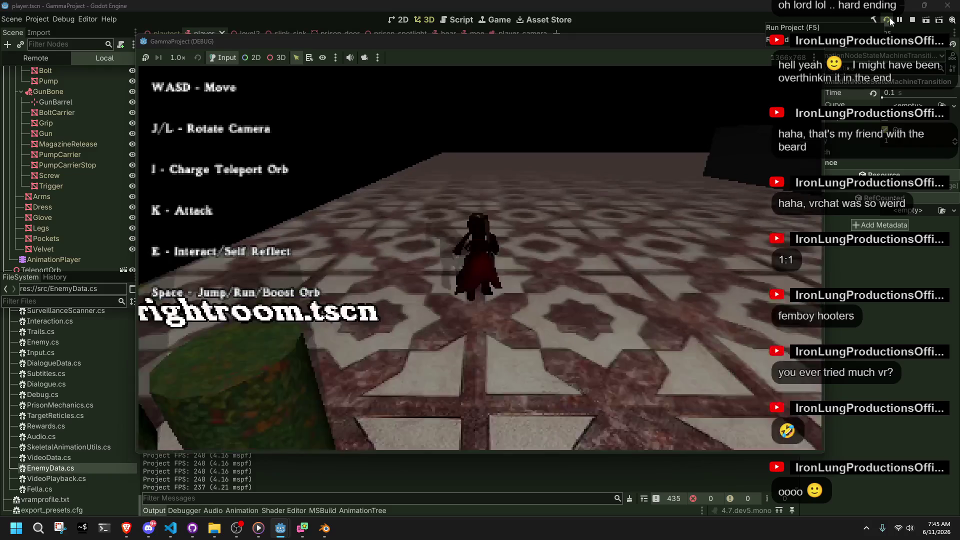
pyautogui.press('l')
pyautogui.press('j')
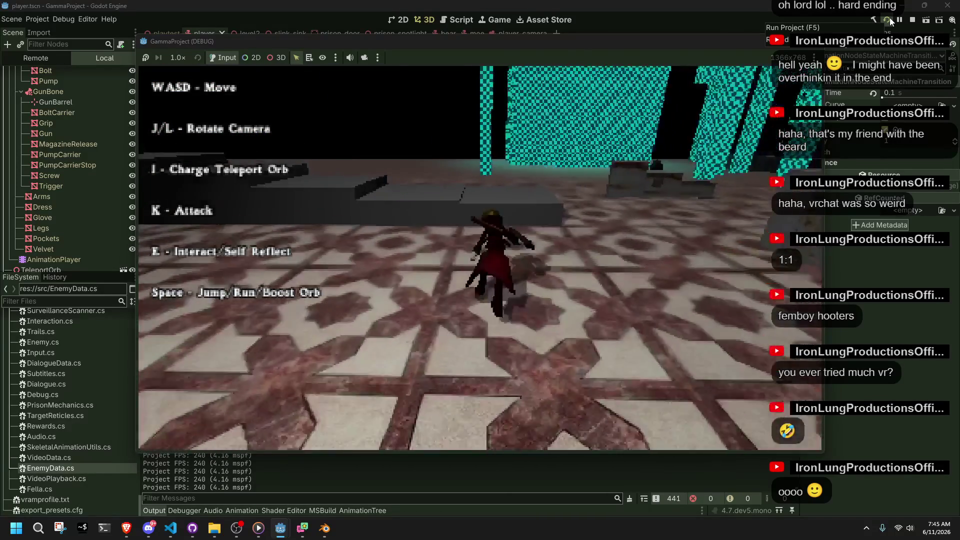
pyautogui.press('l')
pyautogui.press('l')
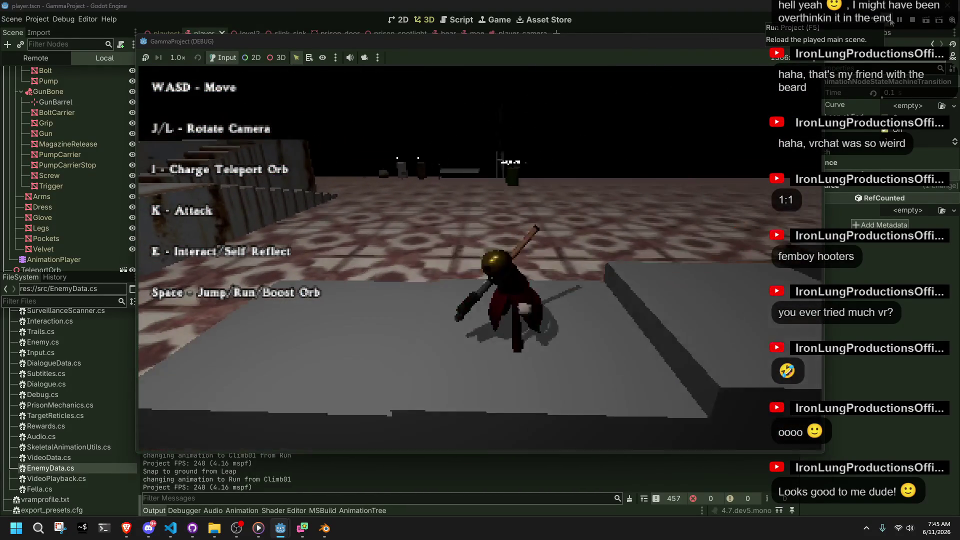
pyautogui.press('l')
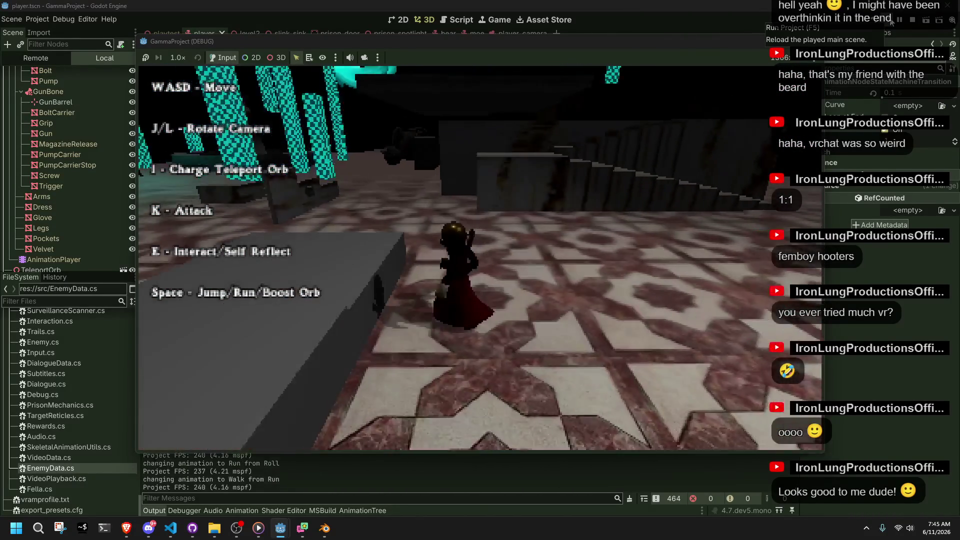
pyautogui.press('w')
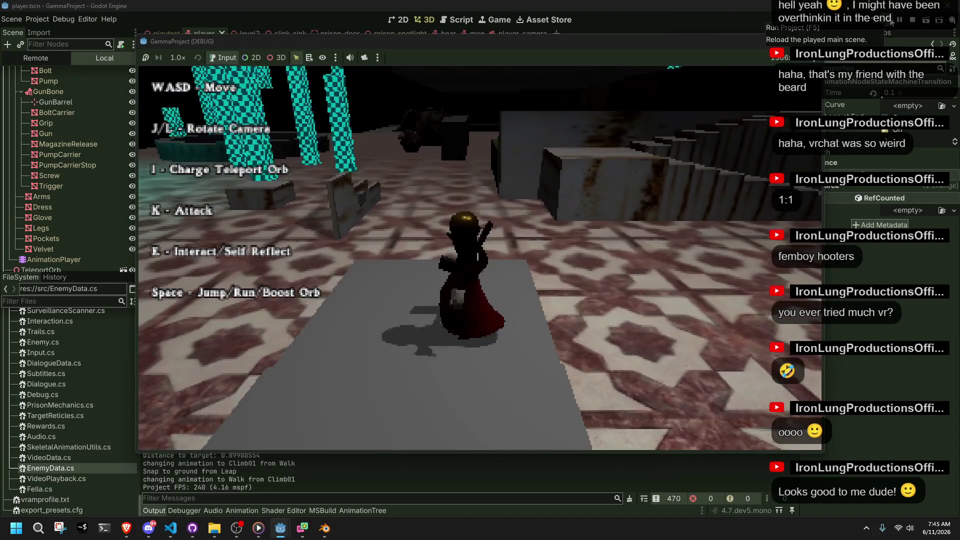
pyautogui.press('j')
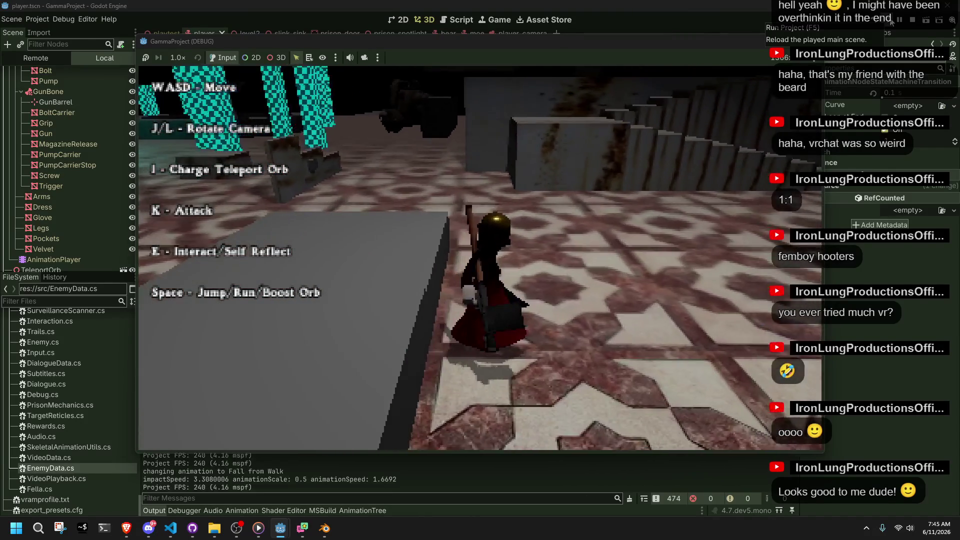
pyautogui.press('l')
# Jump onto the low ledge, climb a box and jump off, then climb onto the stone stairs.
pyautogui.press('w')
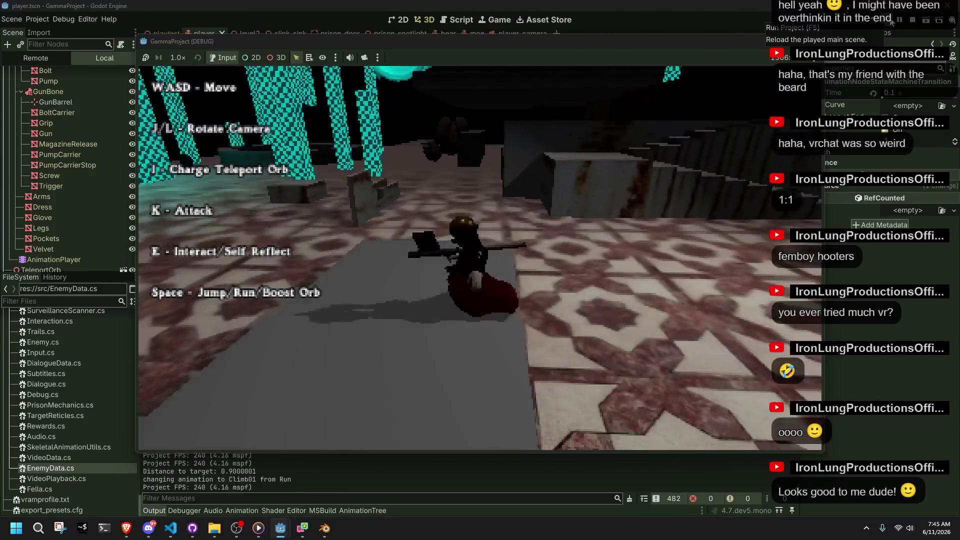
pyautogui.press('space')
pyautogui.press('w')
pyautogui.press('j')
pyautogui.press('space')
pyautogui.press('w')
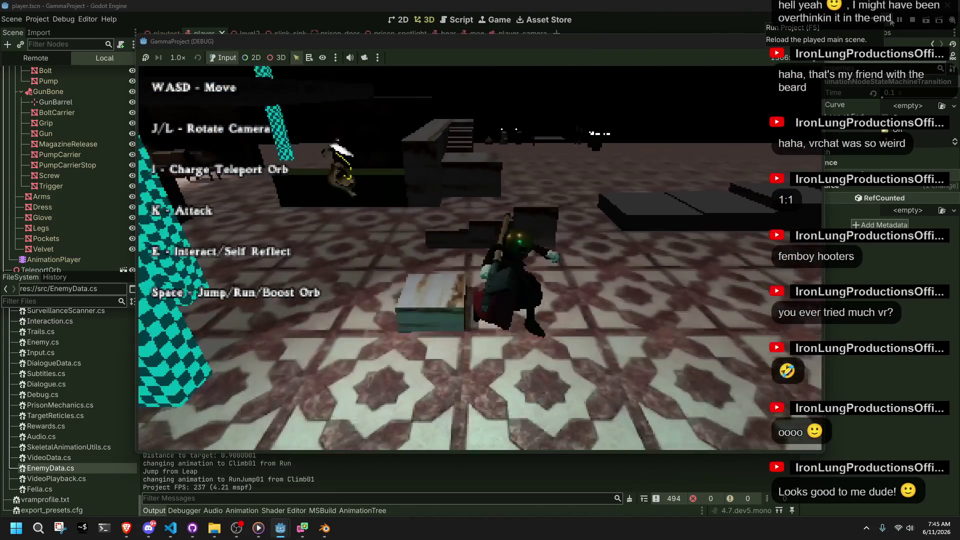
pyautogui.press('w')
pyautogui.press('l')
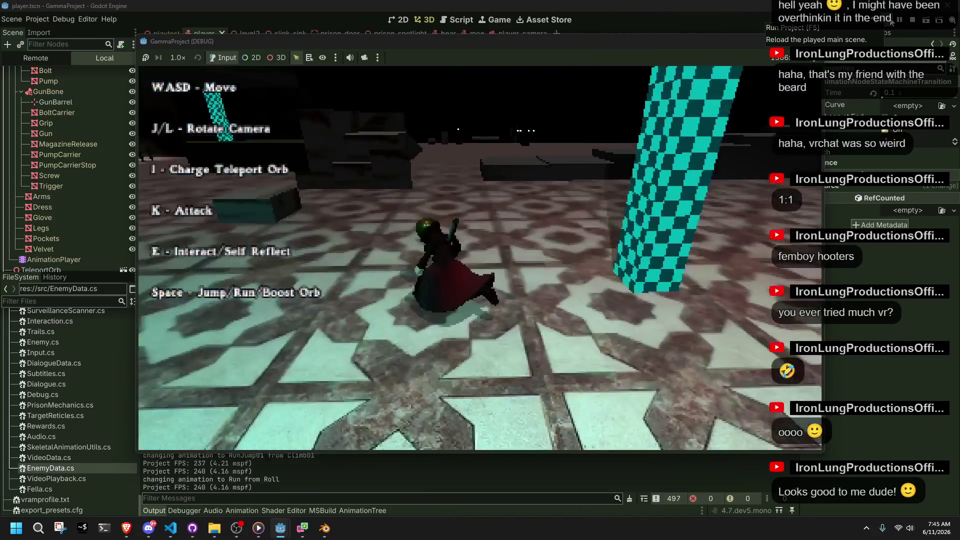
pyautogui.press('w')
pyautogui.press('space')
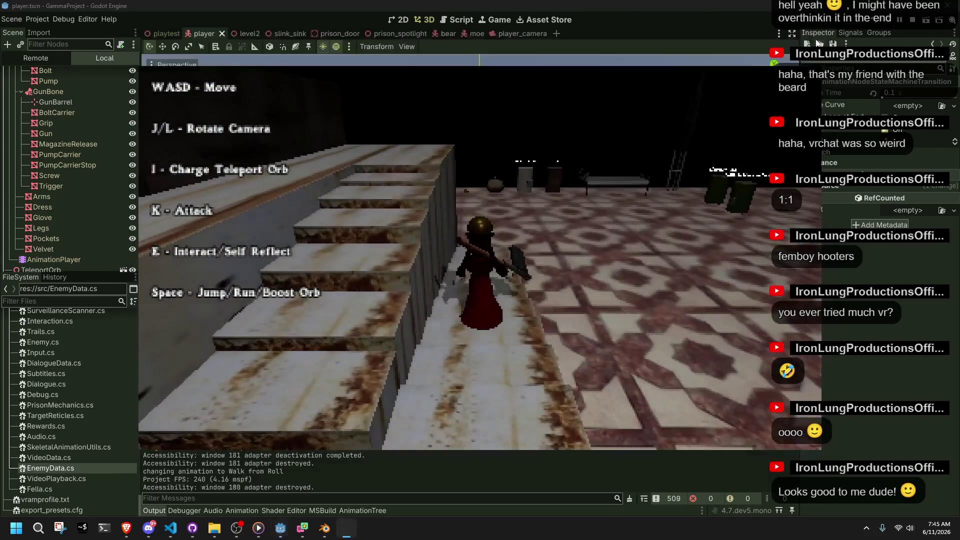
# Stop the game and, in Blender, go to frame 0 of Climb01 with all bones selected.
pyautogui.click(813, 41)
pyautogui.click(324, 528)
pyautogui.moveTo(461, 391); pyautogui.dragTo(472, 350, button='middle')
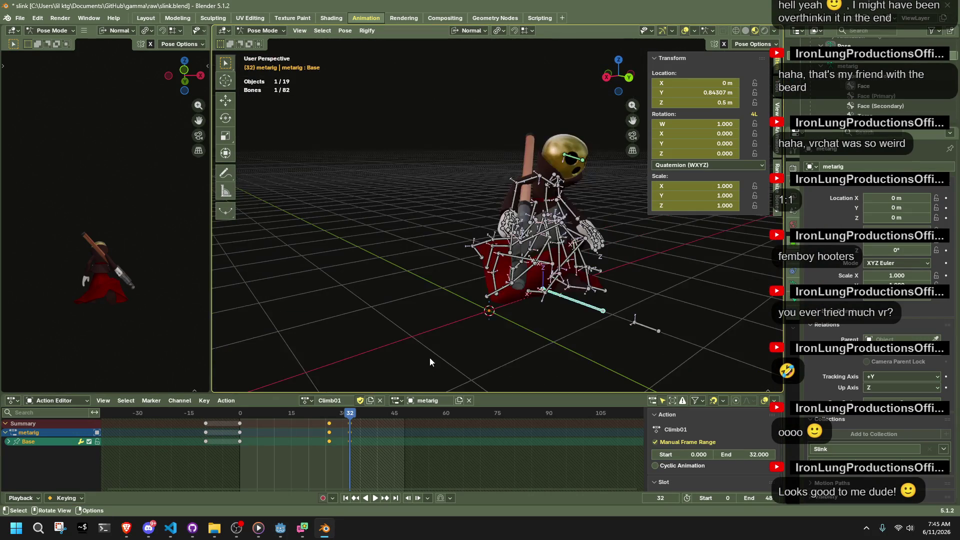
pyautogui.click(237, 413)
pyautogui.moveTo(550, 279)
pyautogui.mouseDown(button='middle')
pyautogui.moveTo(644, 290)
pyautogui.moveTo(429, 349)
pyautogui.mouseUp(button='middle')
pyautogui.press('a')
pyautogui.press('Right')
# Rotate hand.R about its Z axis and reposition forearm.R with automatic IK.
pyautogui.moveTo(532, 206)
pyautogui.mouseDown(button='middle')
pyautogui.moveTo(604, 320)
pyautogui.moveTo(524, 199)
pyautogui.moveTo(524, 181)
pyautogui.moveTo(541, 183)
pyautogui.moveTo(502, 190)
pyautogui.moveTo(505, 163)
pyautogui.moveTo(476, 170)
pyautogui.mouseUp(button='middle')
pyautogui.scroll(5, 464, 163)
pyautogui.click(512, 176)
pyautogui.press('r')
pyautogui.press('z')
pyautogui.click(543, 174)
pyautogui.click(505, 159)
pyautogui.click(476, 170)
pyautogui.press('g')
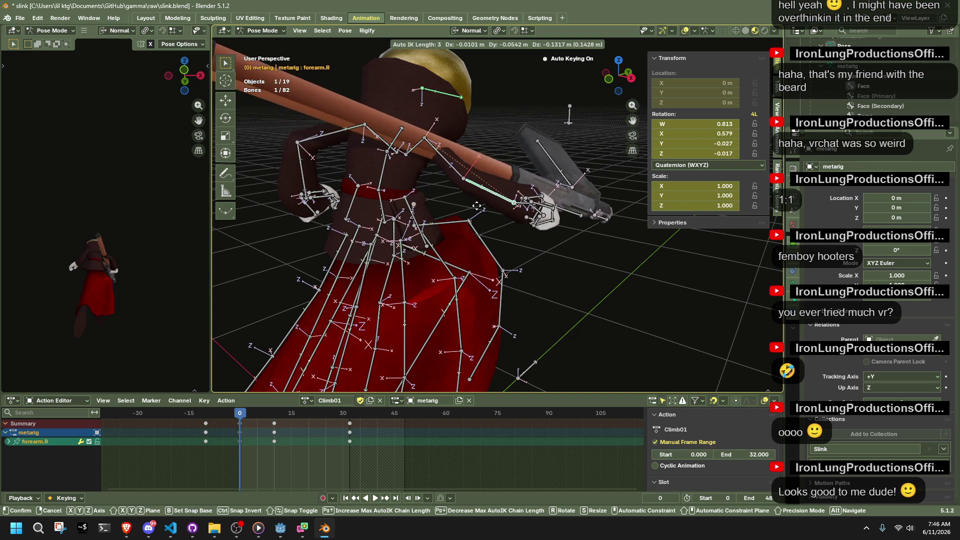
pyautogui.click(432, 212)
pyautogui.moveTo(431, 212)
pyautogui.mouseDown(button='middle')
pyautogui.moveTo(349, 196)
pyautogui.moveTo(464, 220)
pyautogui.moveTo(550, 200)
pyautogui.mouseUp(button='middle')
# Rotate hand.R 16.2° about X and pull forearm.R lower and back.
pyautogui.click(510, 219)
pyautogui.press('r')
pyautogui.press('x')
pyautogui.press('x')
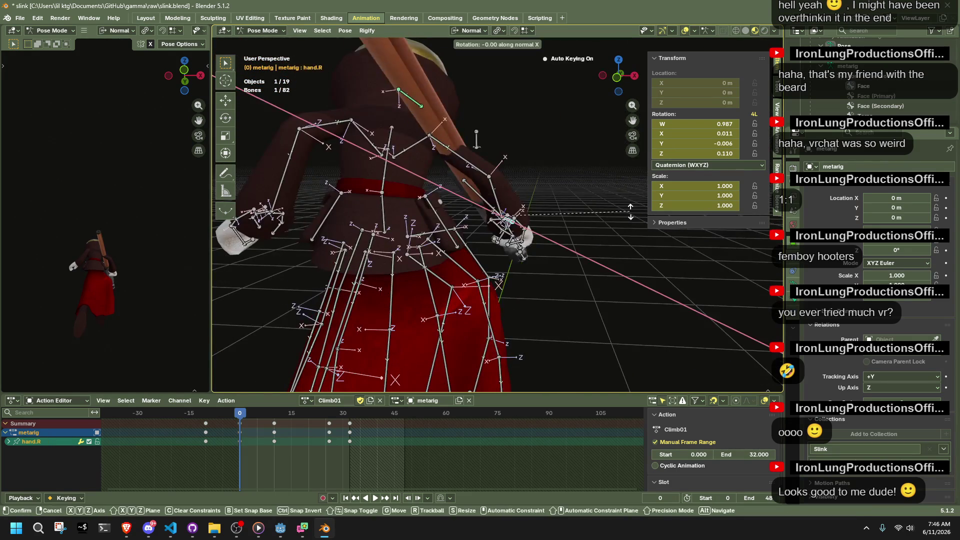
pyautogui.click(601, 184)
pyautogui.moveTo(601, 183)
pyautogui.mouseDown(button='middle')
pyautogui.moveTo(359, 183)
pyautogui.moveTo(592, 199)
pyautogui.moveTo(577, 146)
pyautogui.moveTo(610, 109)
pyautogui.mouseUp(button='middle')
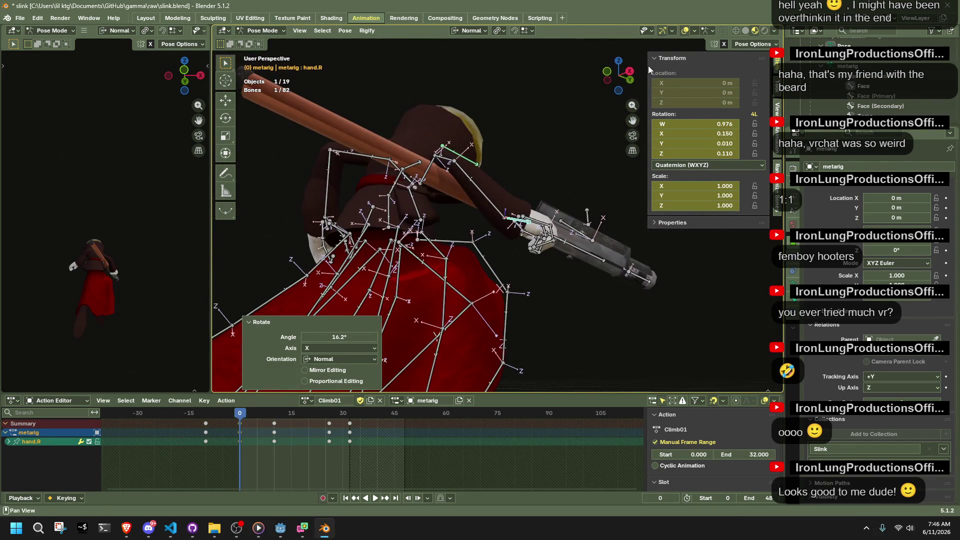
pyautogui.click(624, 76)
pyautogui.moveTo(496, 205); pyautogui.dragTo(395, 229)
pyautogui.moveTo(395, 230)
pyautogui.mouseDown(button='middle')
pyautogui.moveTo(278, 223)
pyautogui.moveTo(361, 223)
pyautogui.moveTo(614, 305)
pyautogui.mouseUp(button='middle')
# Play back the climb, select the 17 right arm and hand bones excluding frame-0 keys, and save slink.blend.
pyautogui.press('space')
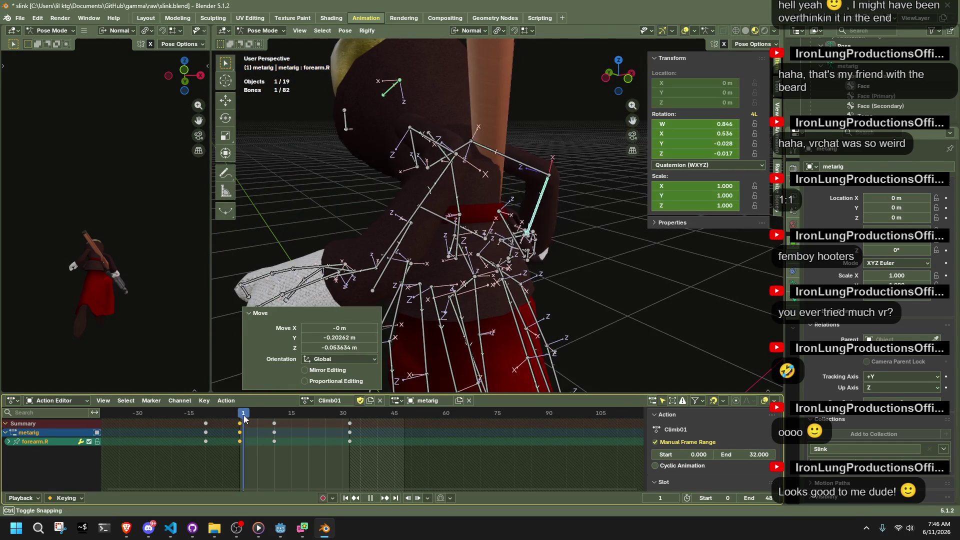
pyautogui.press('space')
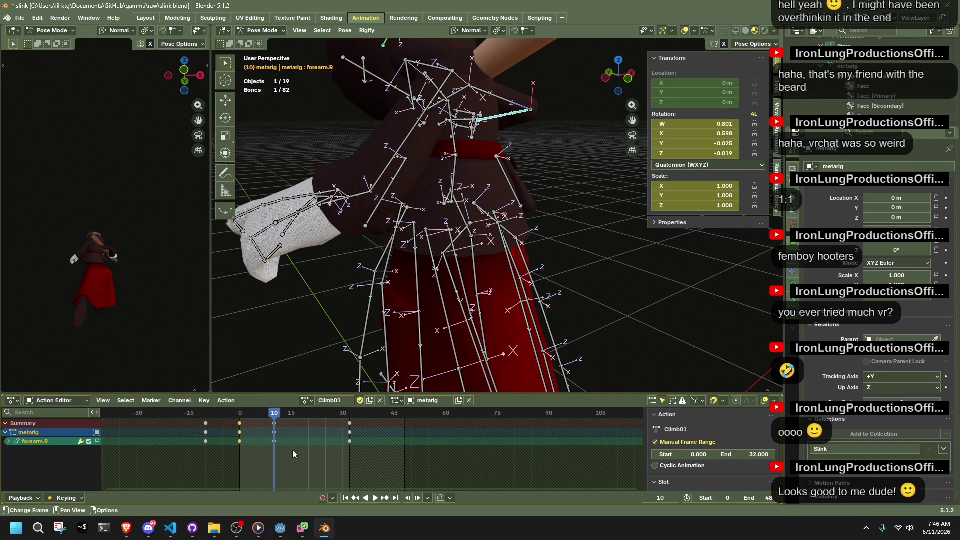
pyautogui.moveTo(564, 242); pyautogui.dragTo(510, 241, button='middle')
pyautogui.moveTo(483, 91)
pyautogui.mouseDown()
pyautogui.moveTo(588, 157)
pyautogui.moveTo(580, 151)
pyautogui.mouseUp()
pyautogui.moveTo(309, 477); pyautogui.dragTo(265, 419)
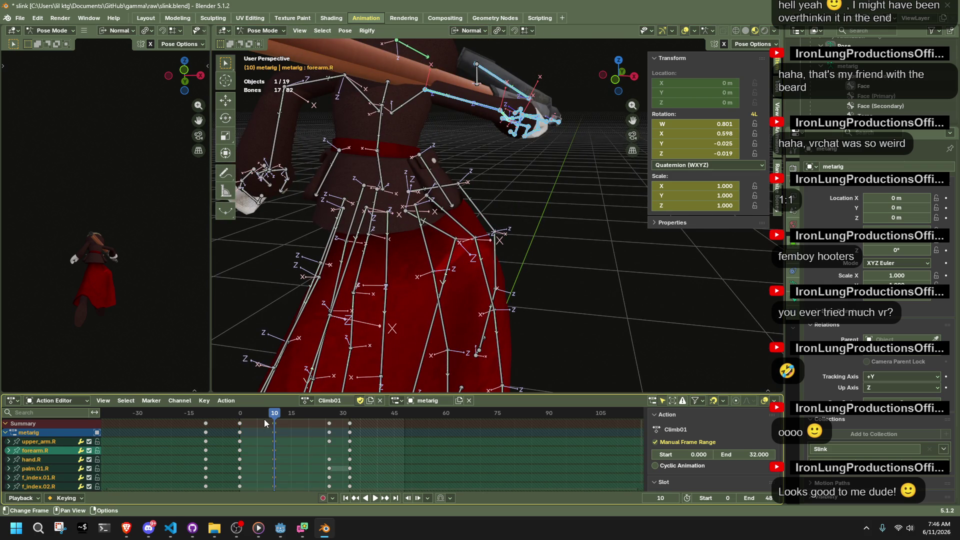
pyautogui.press('space')
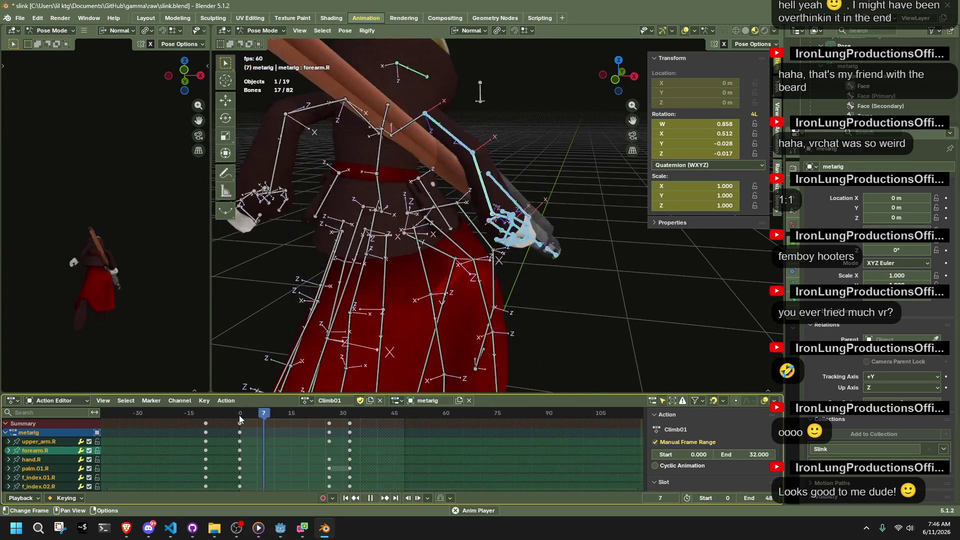
pyautogui.press('space')
pyautogui.moveTo(523, 227)
pyautogui.mouseDown(button='middle')
pyautogui.moveTo(452, 254)
pyautogui.moveTo(352, 247)
pyautogui.moveTo(356, 263)
pyautogui.mouseUp(button='middle')
pyautogui.hotkey('ctrl', 's')
# Replay Climb01 from frame -10 from the side, stop at frame 31, and save slink.blend again.
pyautogui.click(220, 412)
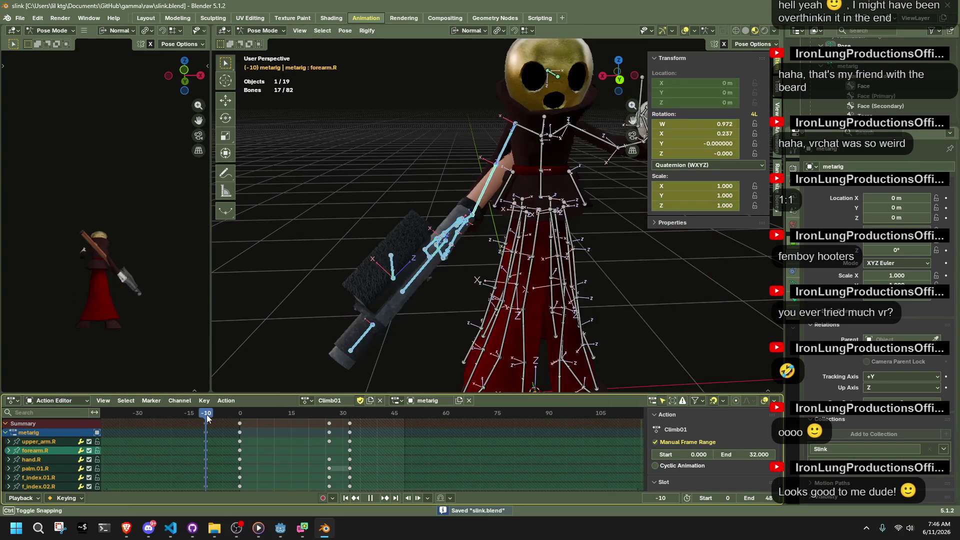
pyautogui.click(206, 413)
pyautogui.press('space')
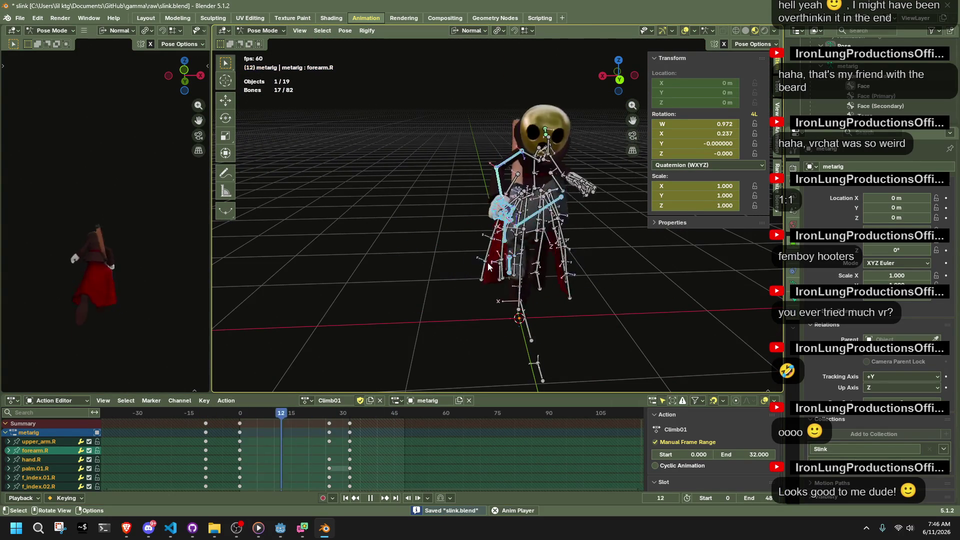
pyautogui.moveTo(487, 263)
pyautogui.mouseDown(button='middle')
pyautogui.moveTo(634, 239)
pyautogui.moveTo(622, 93)
pyautogui.moveTo(631, 80)
pyautogui.mouseUp(button='middle')
pyautogui.click(631, 80)
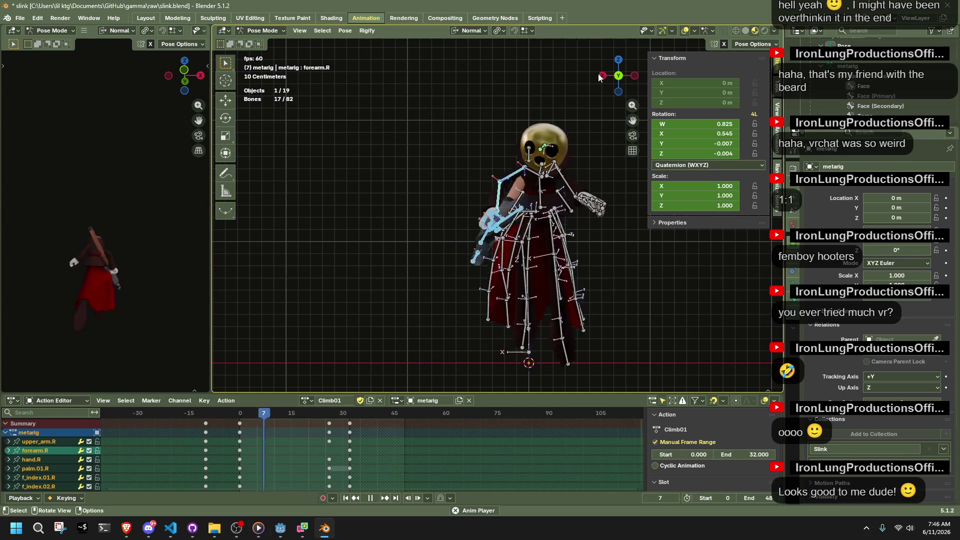
pyautogui.click(614, 146)
pyautogui.click(602, 76)
pyautogui.press('space')
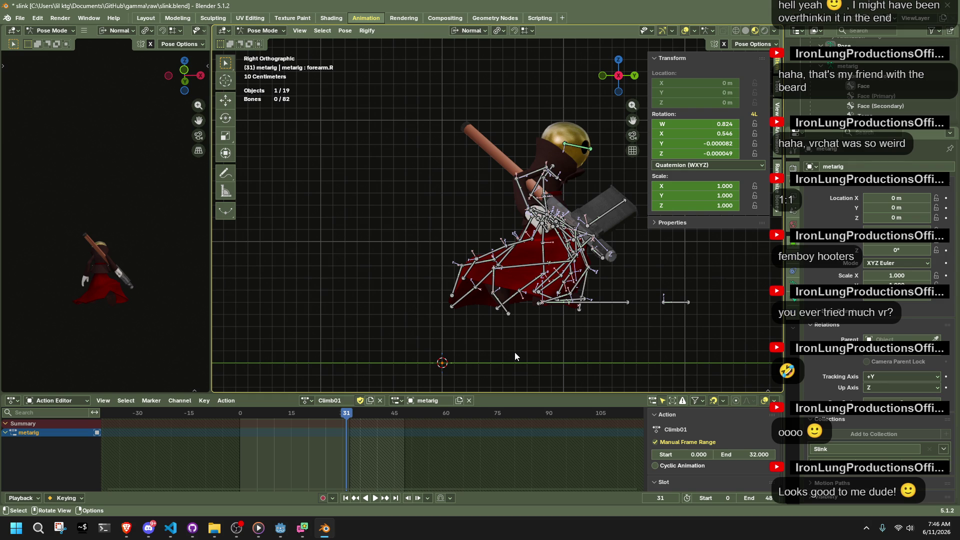
pyautogui.hotkey('ctrl', 's')
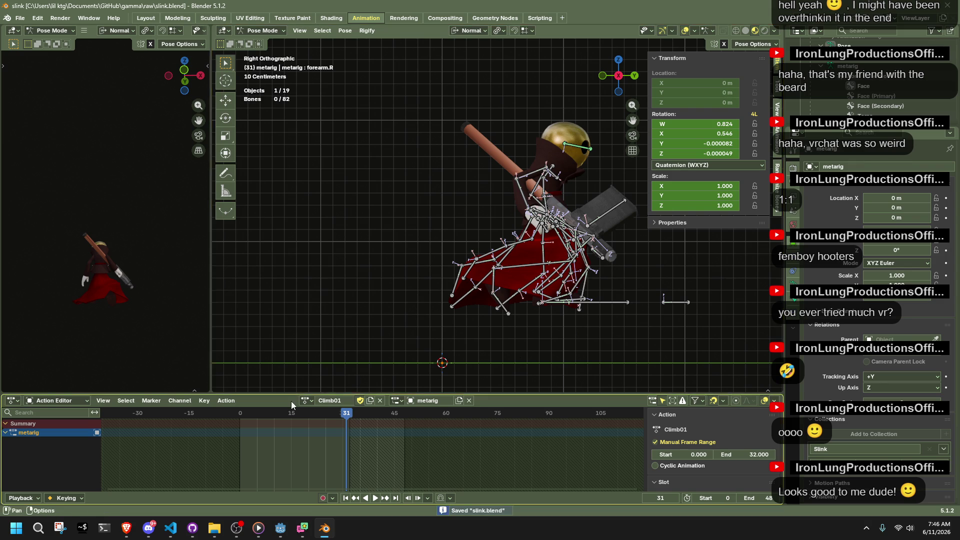
# Scrub to frame 23, check the Climb01 action in the action list, then return to Godot.
pyautogui.moveTo(243, 416); pyautogui.dragTo(319, 434)
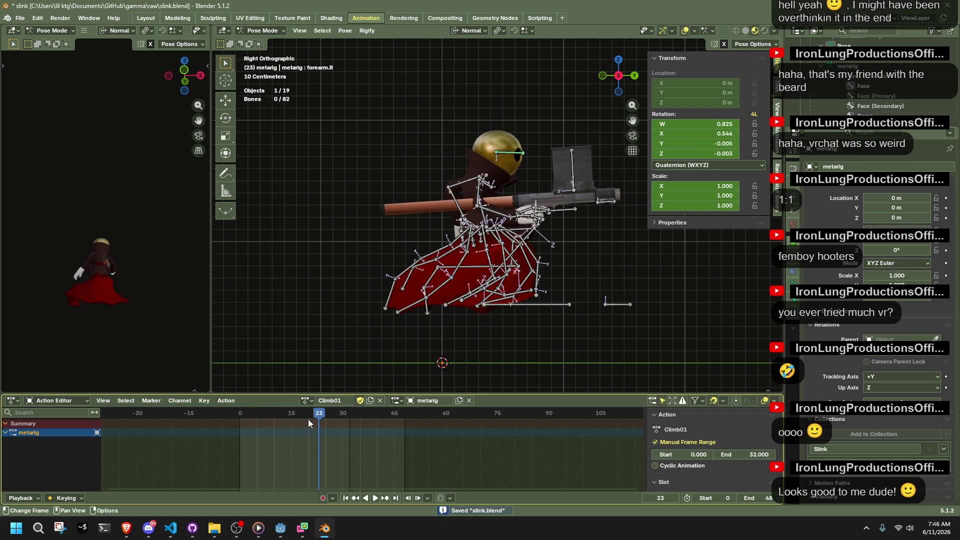
pyautogui.click(305, 401)
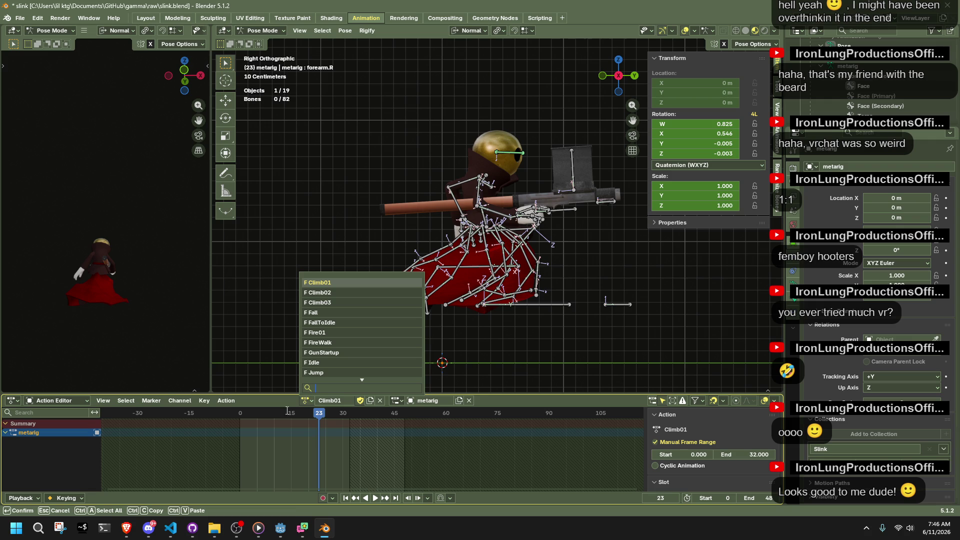
pyautogui.click(302, 527)
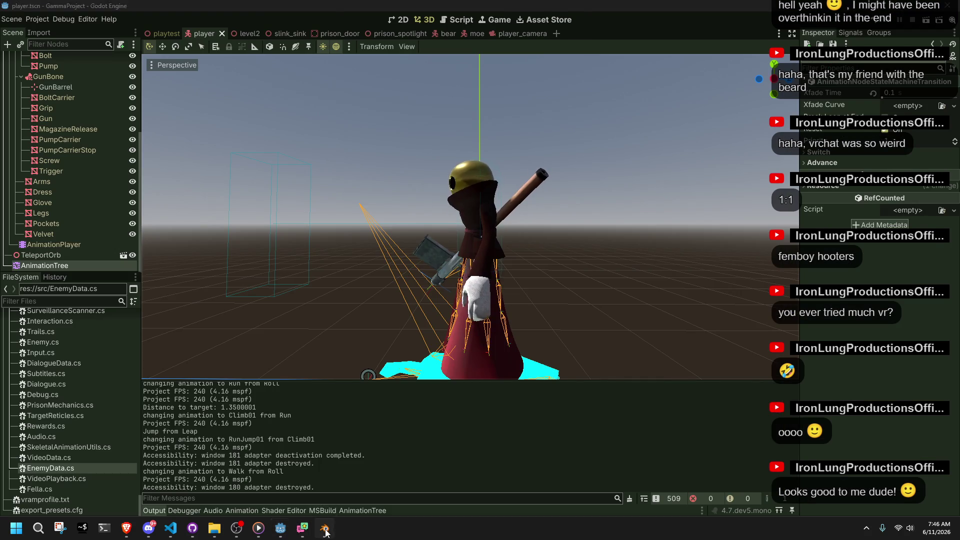
# Export slink.blend with the revised Climb01 as glTF 2.0, switch to Object Mode, then go to Godot.
pyautogui.click(324, 528)
pyautogui.hotkey('ctrl', 's')
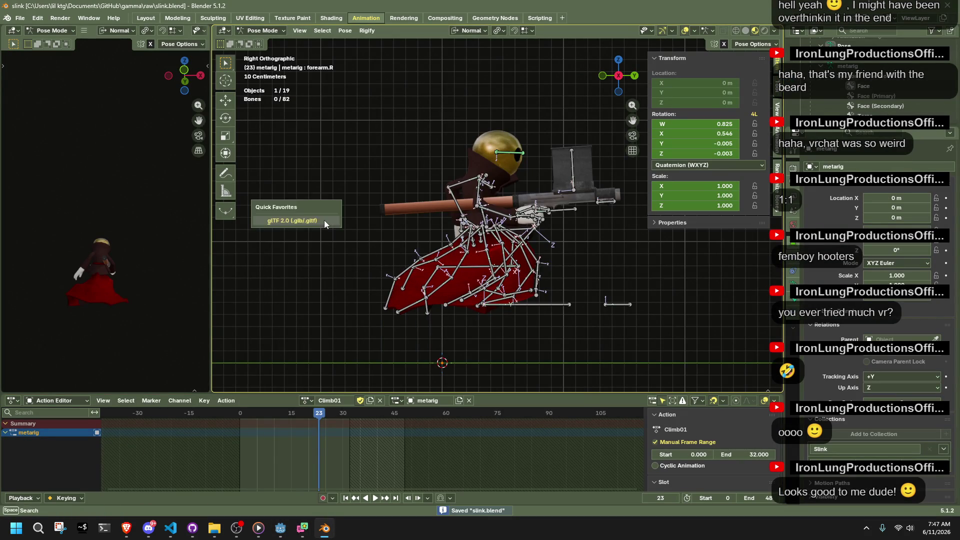
pyautogui.click(324, 220)
pyautogui.click(463, 411)
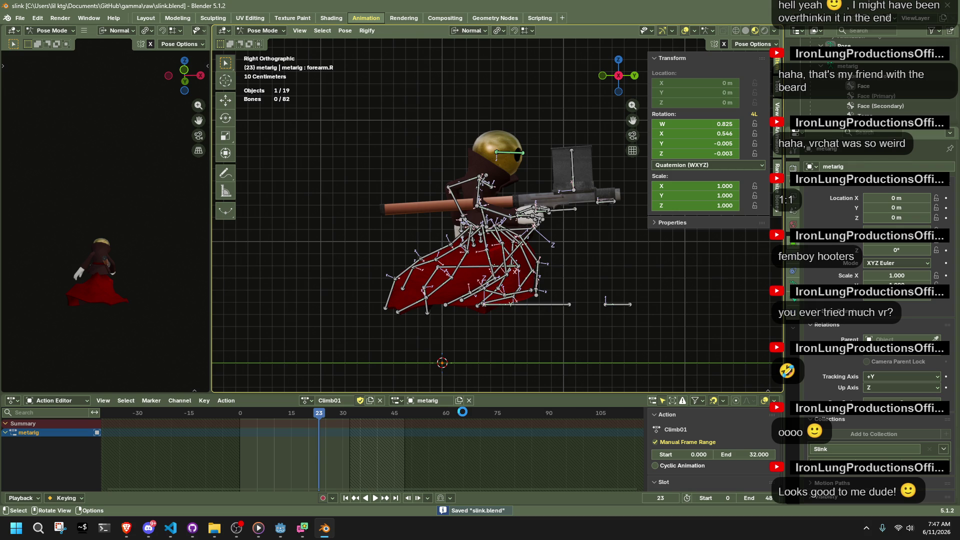
pyautogui.hotkey('ctrl', 'Tab')
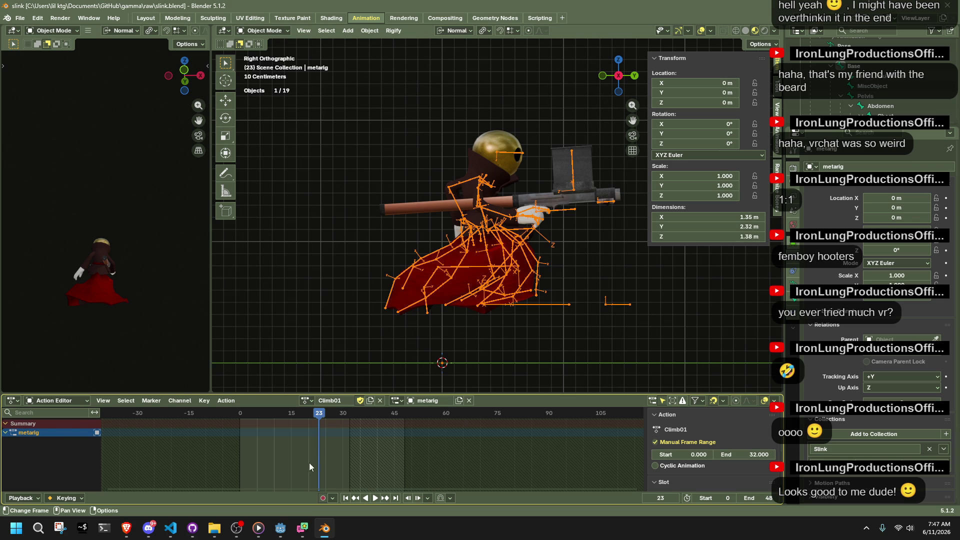
pyautogui.click(280, 528)
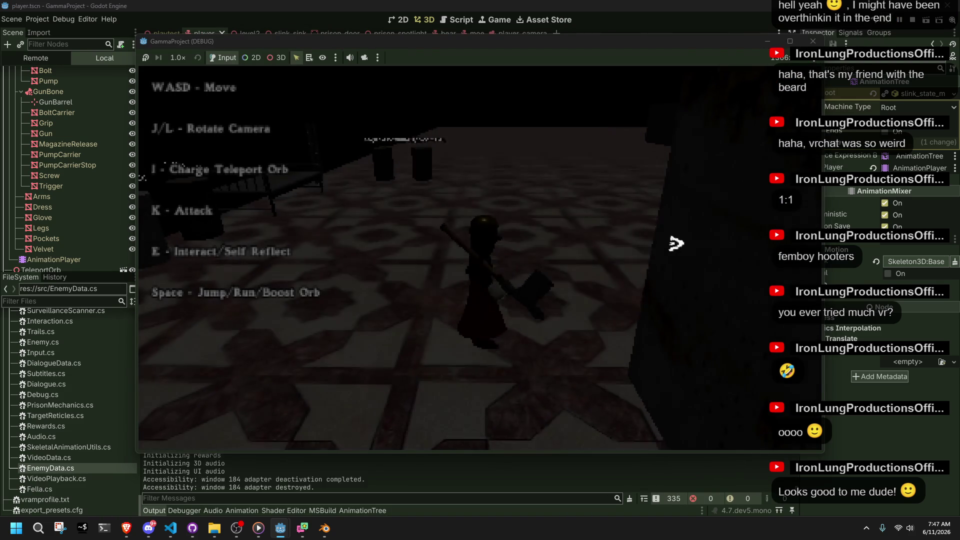
# Run the character into the raised ledges to trigger Climb01, then stop the game.
pyautogui.press('w')
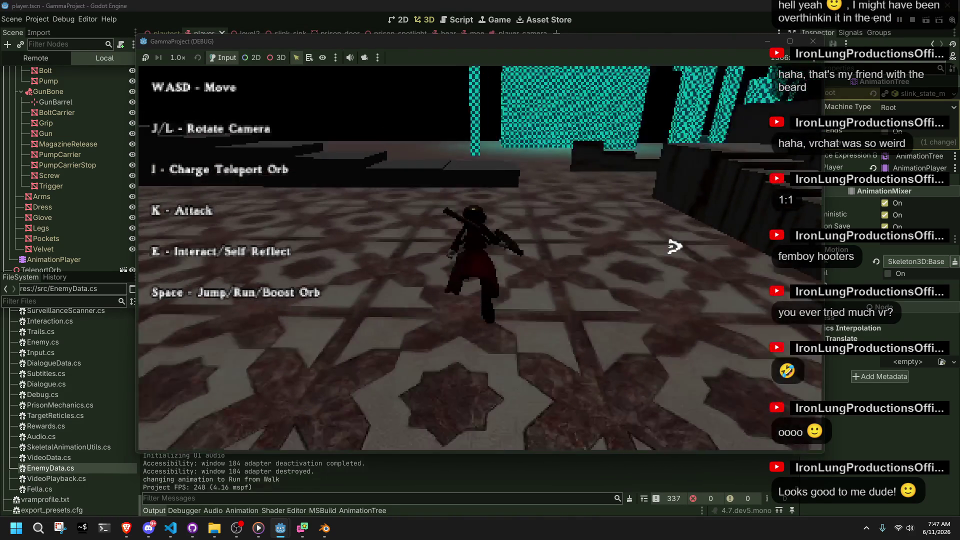
pyautogui.press('space')
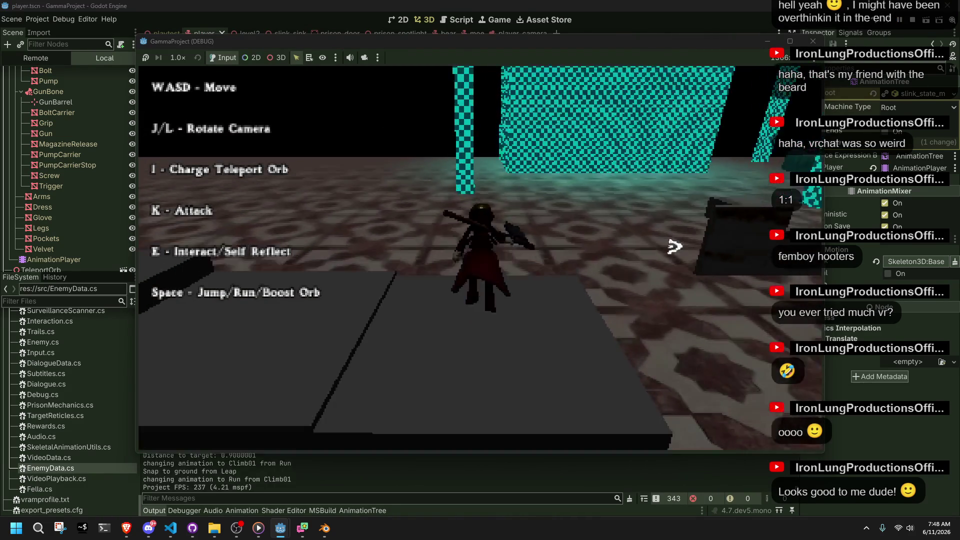
pyautogui.press('space')
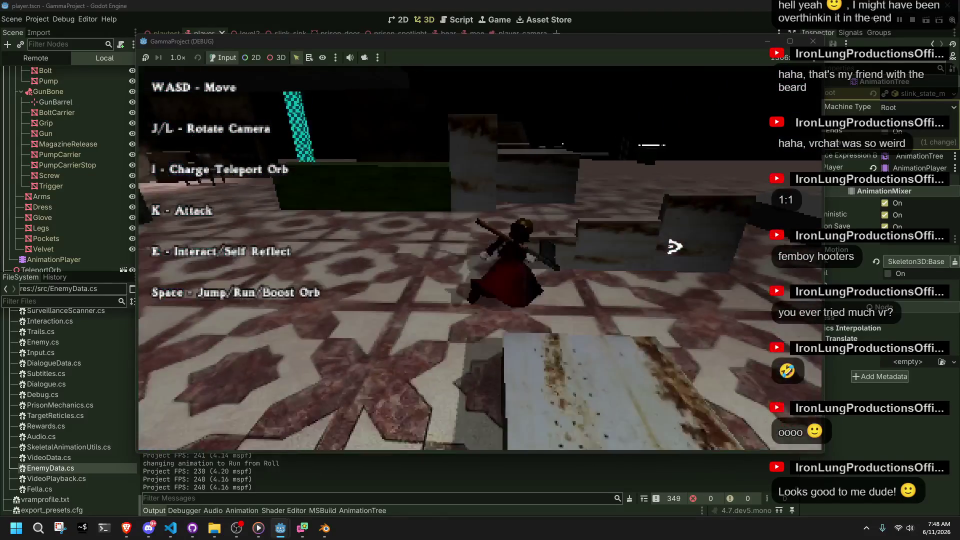
pyautogui.press('space')
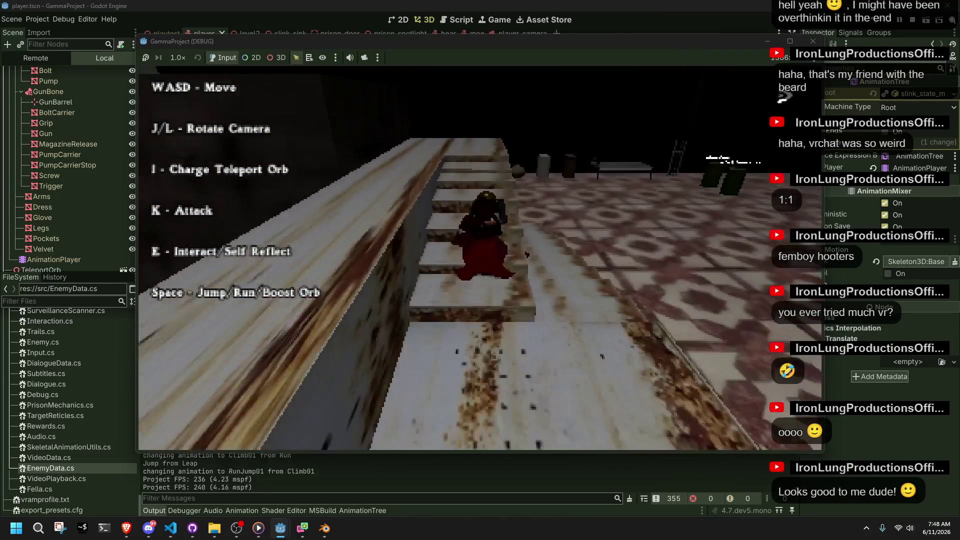
pyautogui.press('F8')
# Switch to the playtest scene and inspect the CSGBox3D45 ledge box.
pyautogui.click(164, 34)
pyautogui.moveTo(648, 239)
pyautogui.mouseDown(button='right')
pyautogui.moveTo(635, 237)
pyautogui.moveTo(674, 248)
pyautogui.mouseUp(button='right')
pyautogui.click(502, 262)
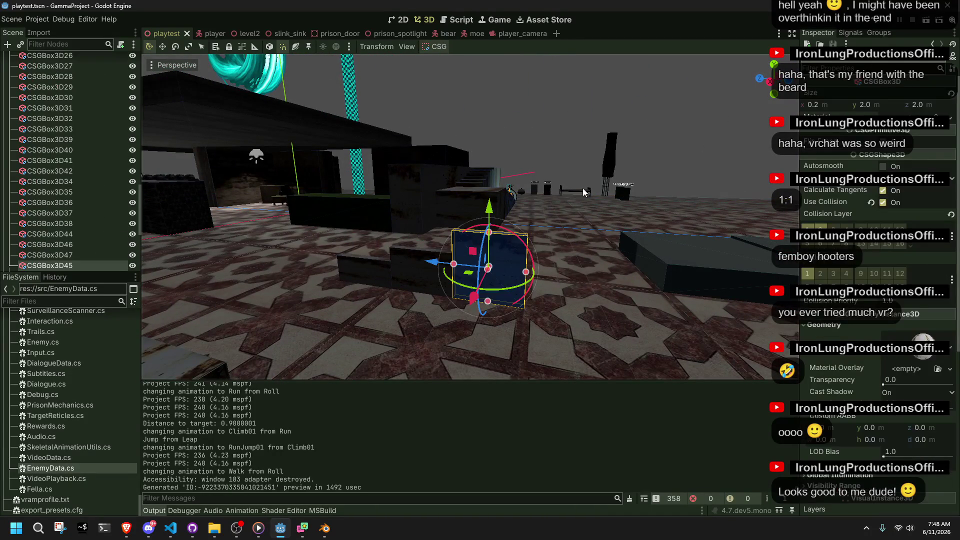
pyautogui.click(548, 159)
# Run the project again and walk the character into a ledge to climb it and drop off.
pyautogui.click(885, 21)
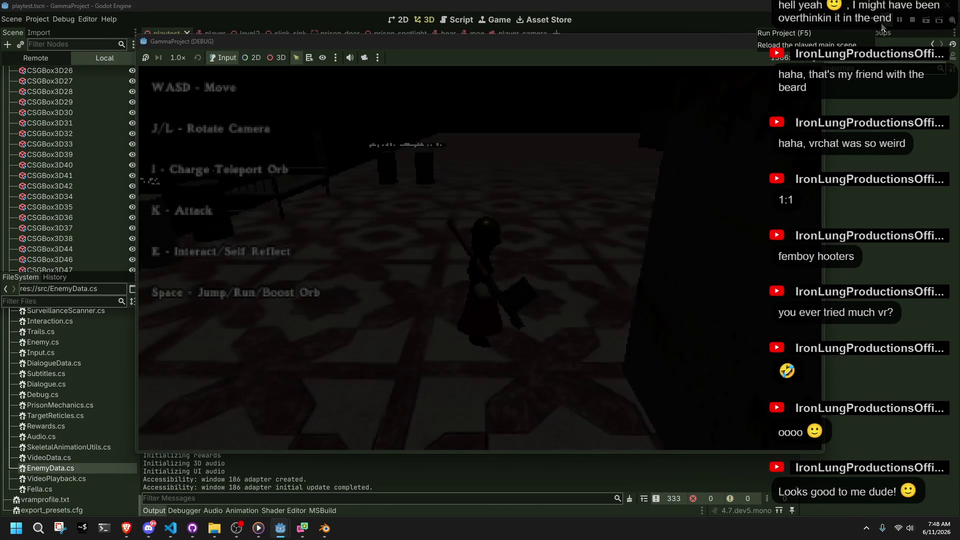
pyautogui.press('w')
pyautogui.press('j')
pyautogui.press('w')
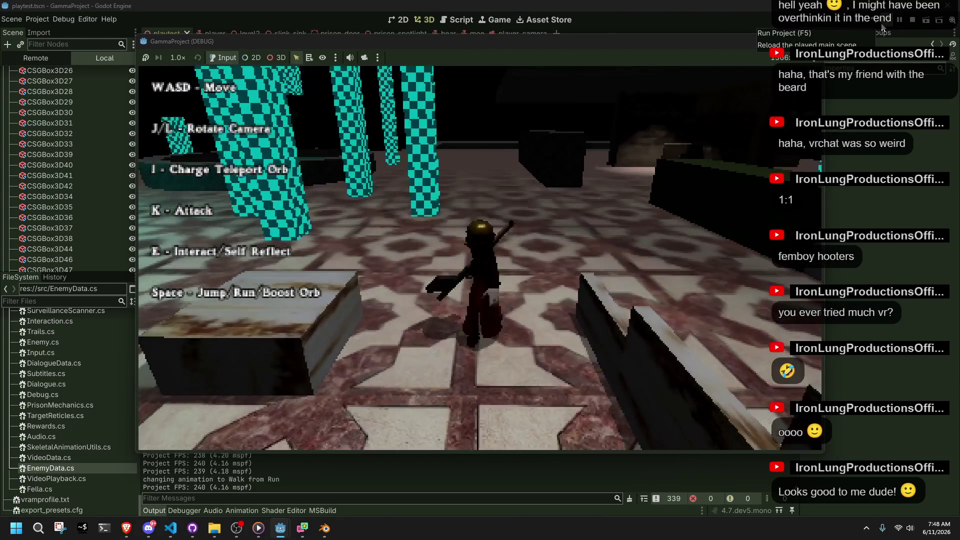
pyautogui.press('w')
pyautogui.press('w')
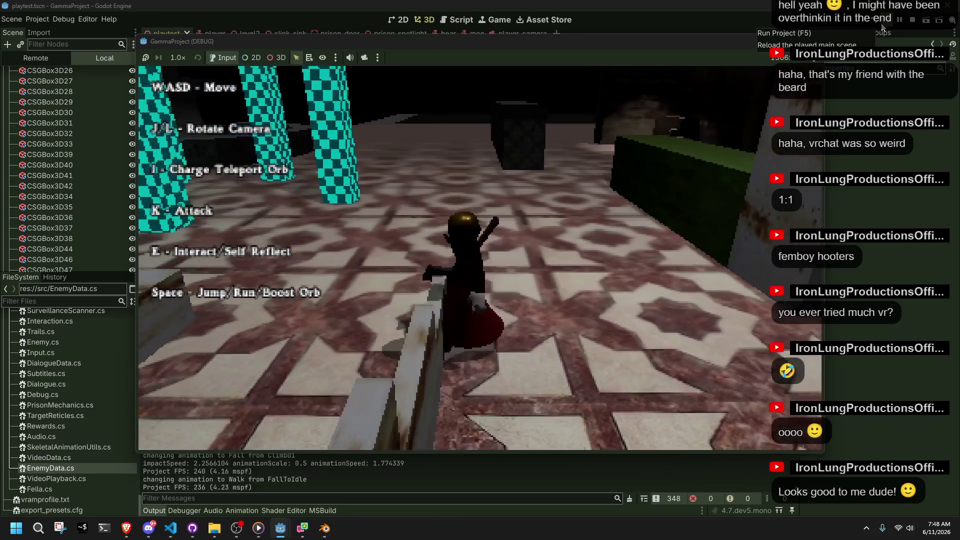
pyautogui.press('w')
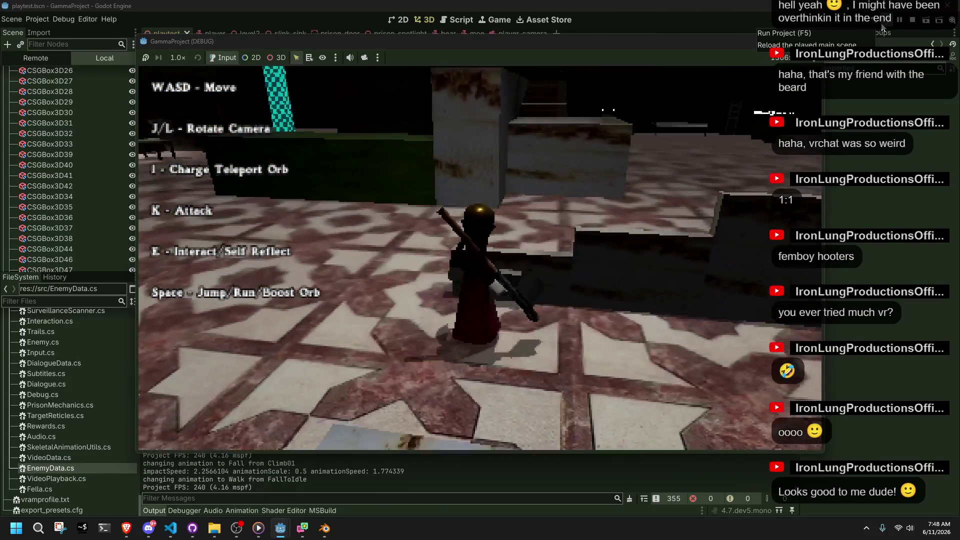
pyautogui.press('w')
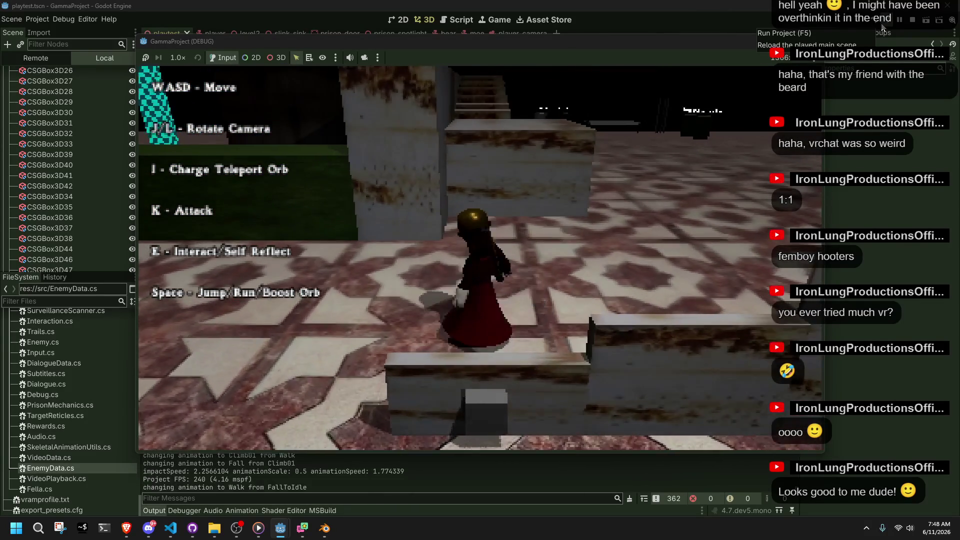